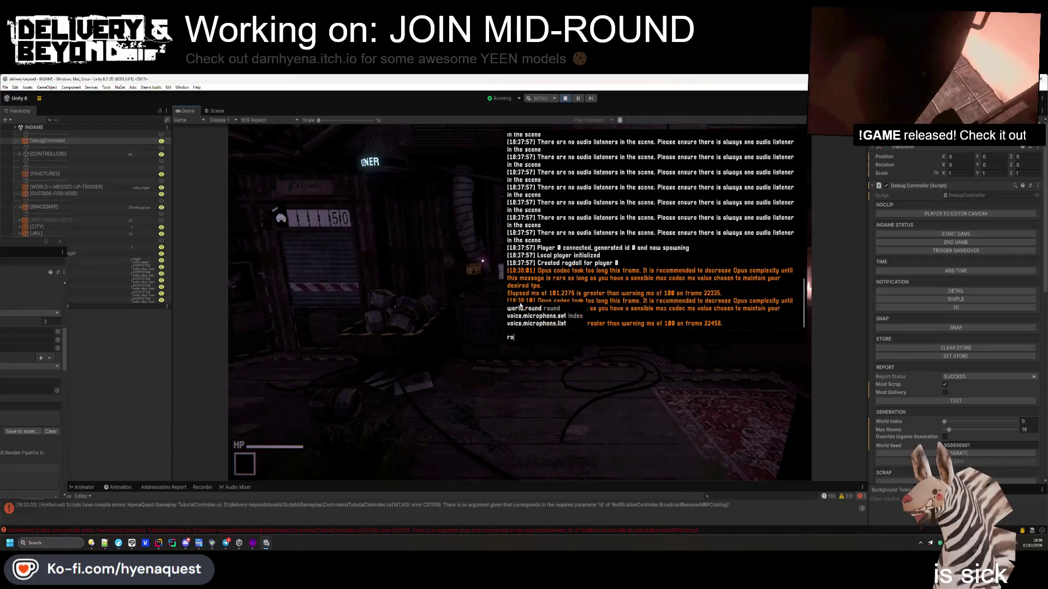
Run the world.round 7 command in the in-game console
key(BackSpace)
text(7)
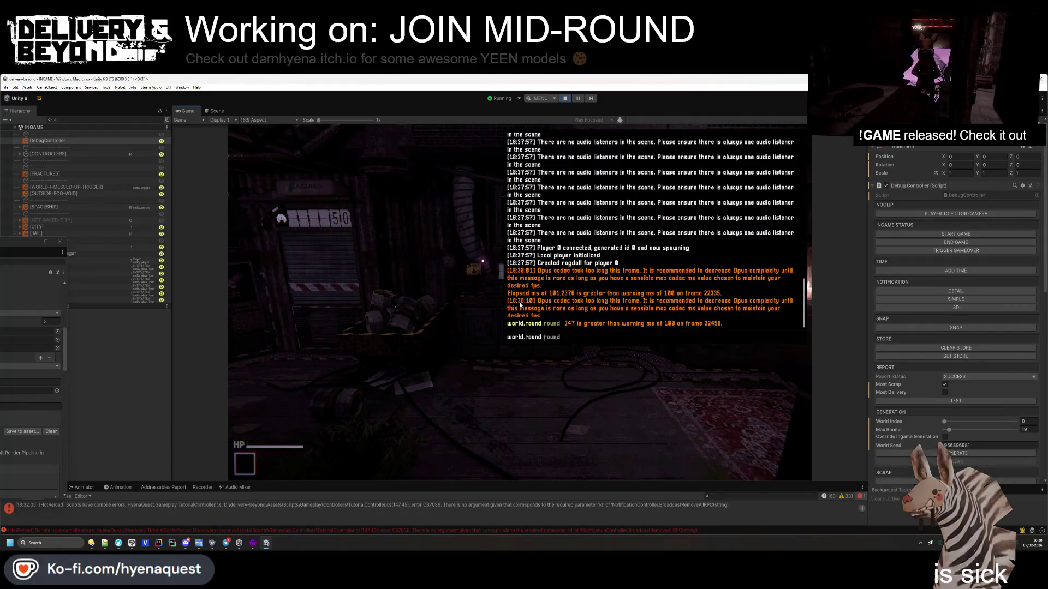
key(Return)
Clear the World Seed and set Max Rooms to 35 in the Inspector
click(1014, 445)
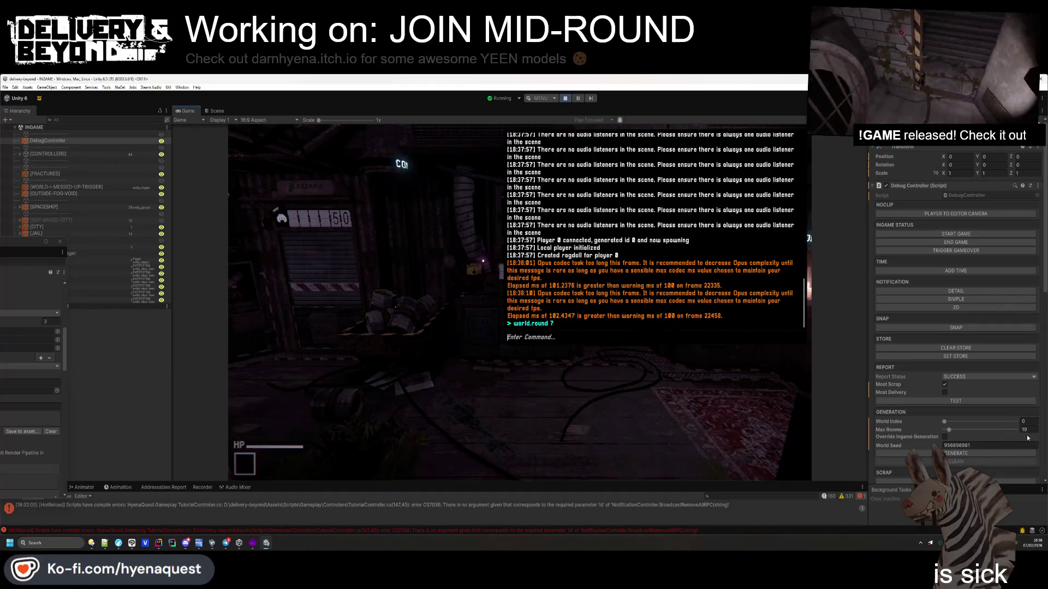
key(BackSpace)
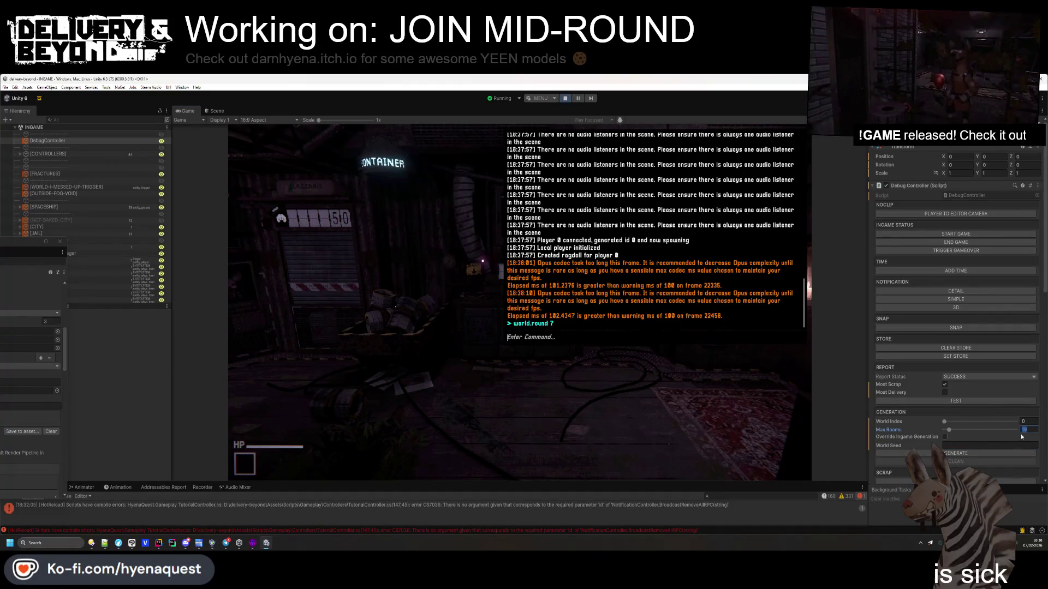
click(1025, 430)
text(35)
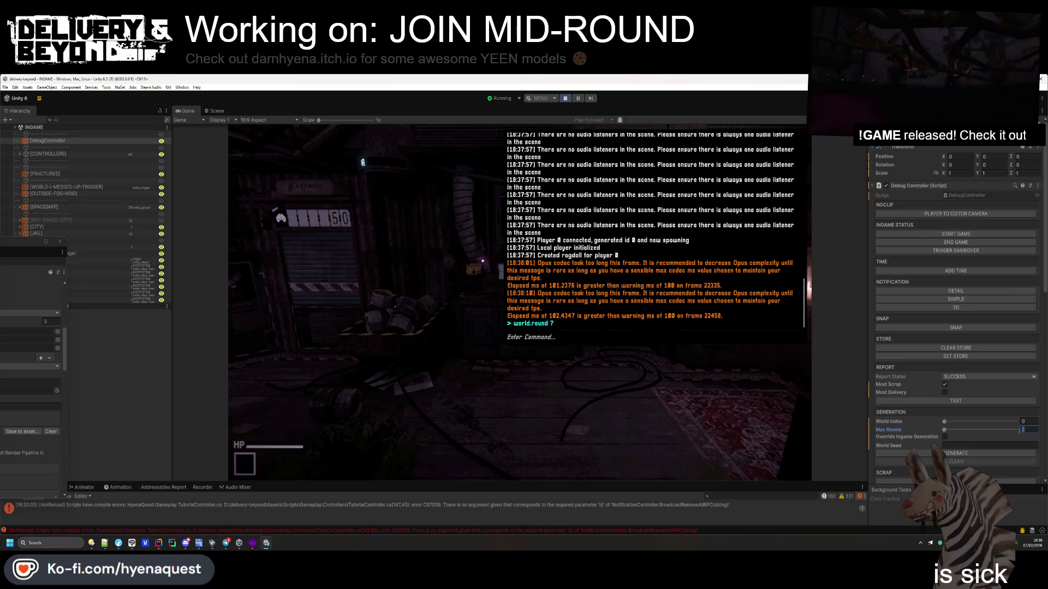
click(1026, 421)
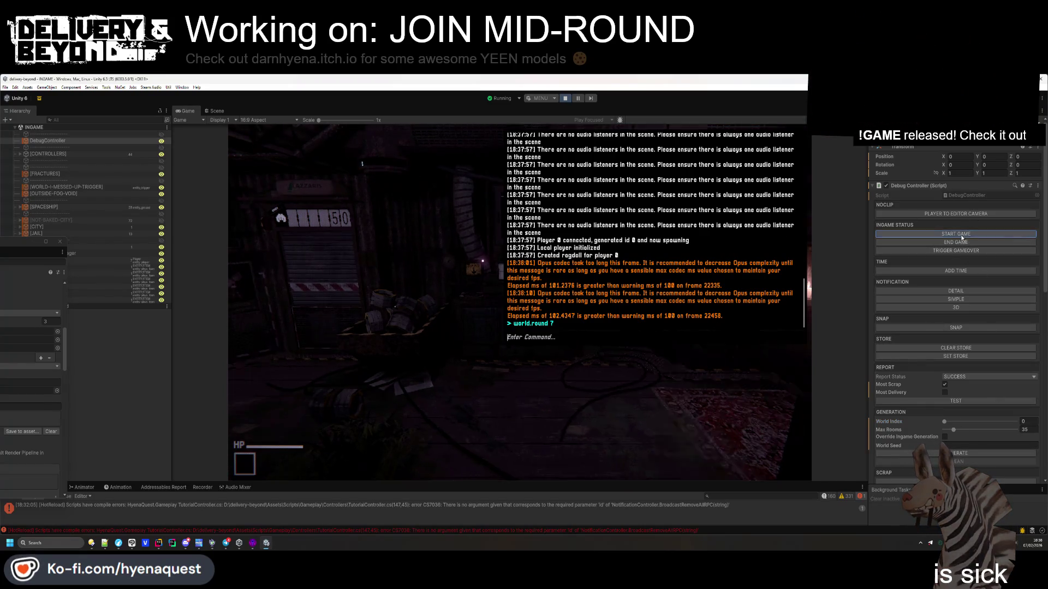
Close the in-game console and walk forward to the elevator door
click(683, 380)
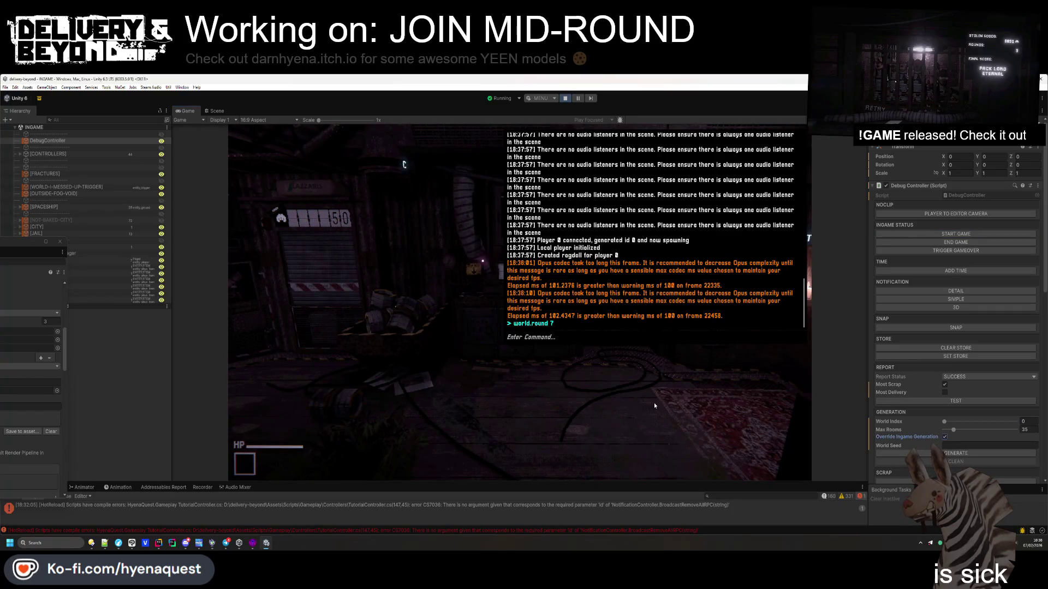
key(Escape)
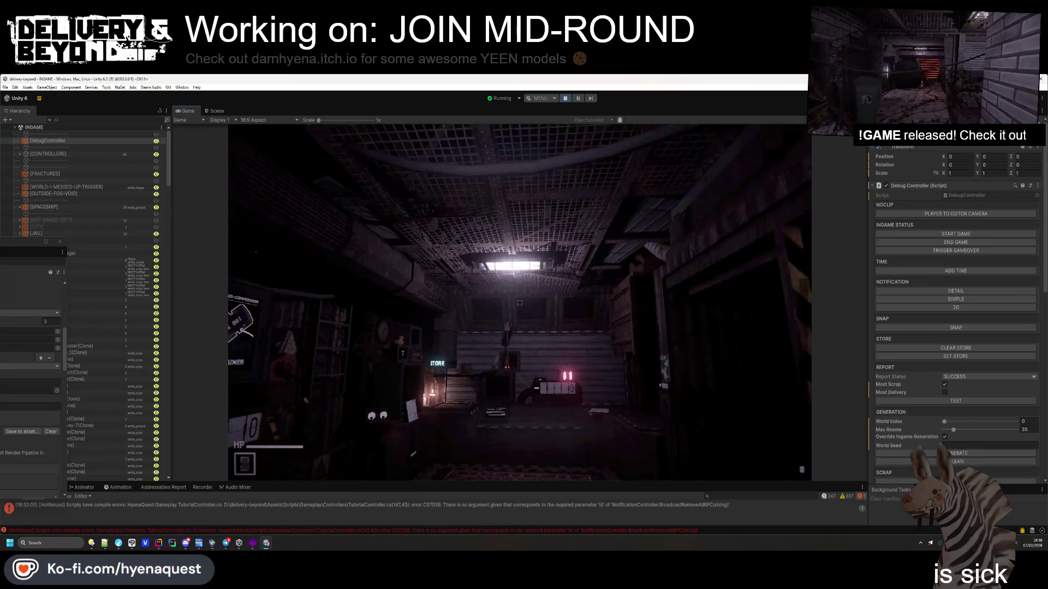
key(w)
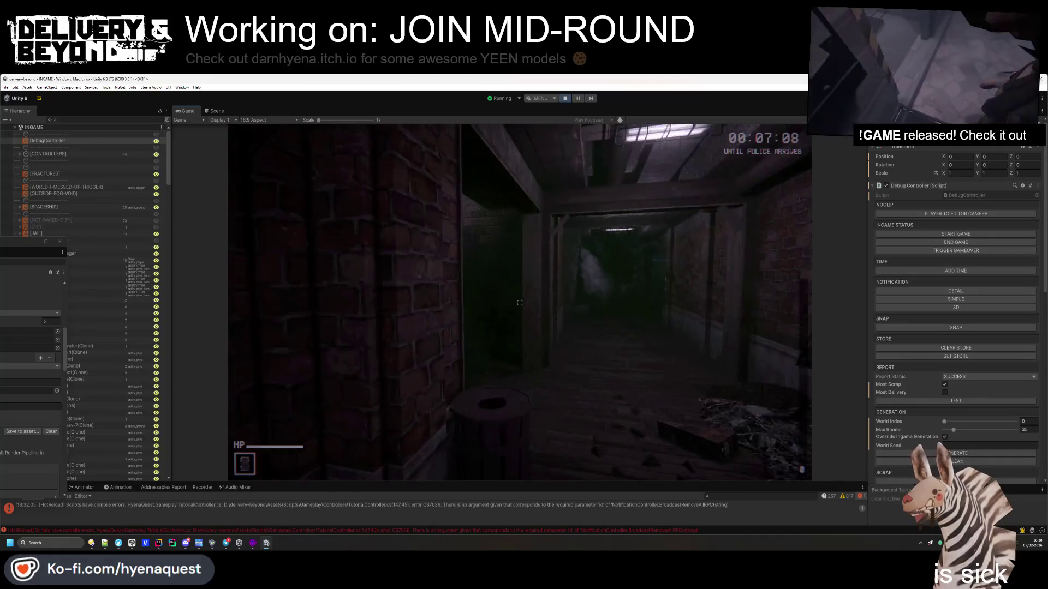
Walk back through the brick corridor to the DEBT 580 display and reopen the console
key(w)
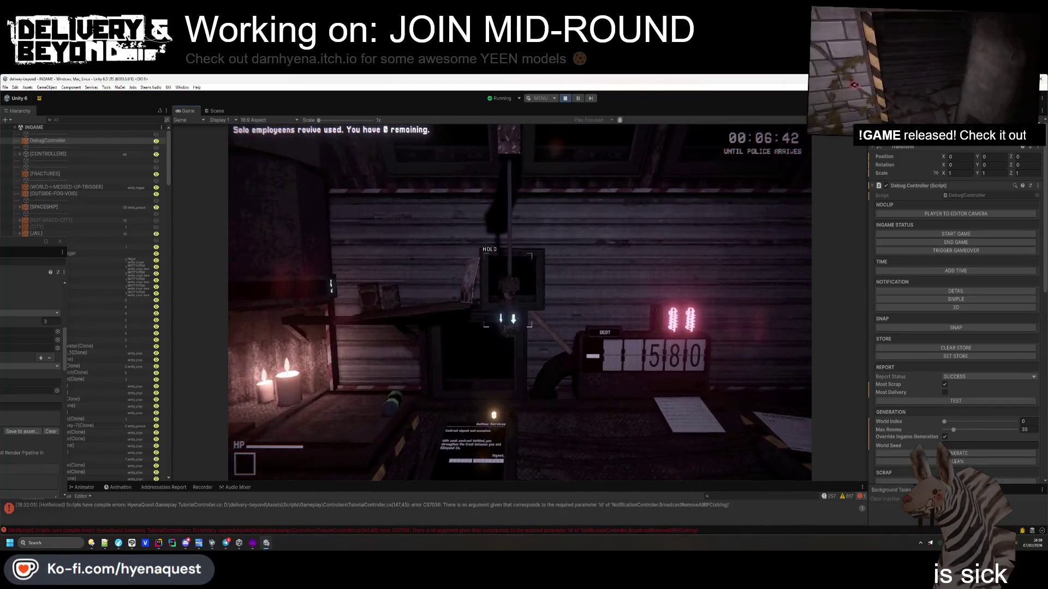
key(w)
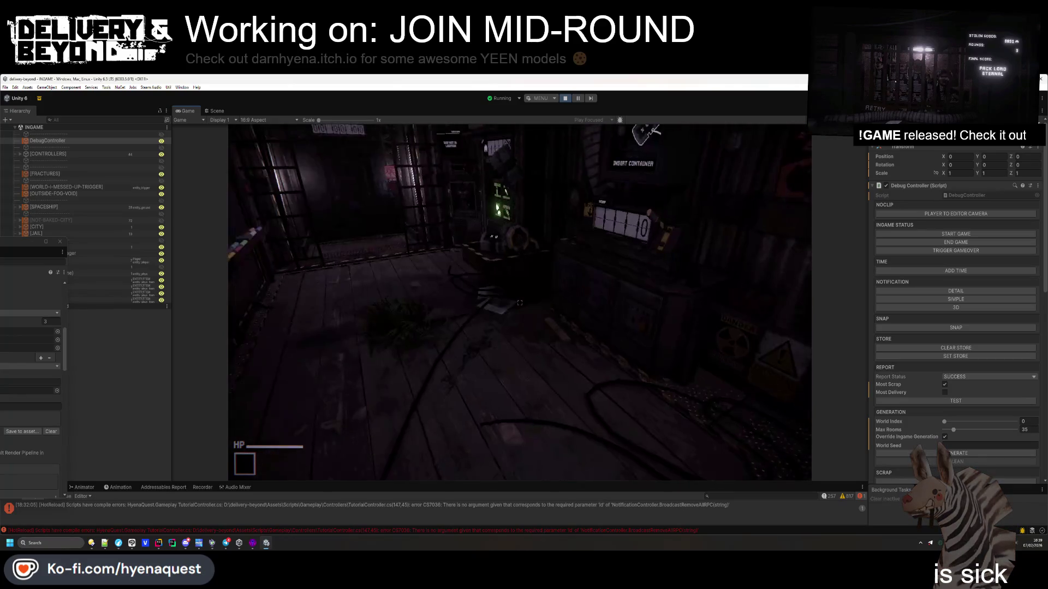
key(grave)
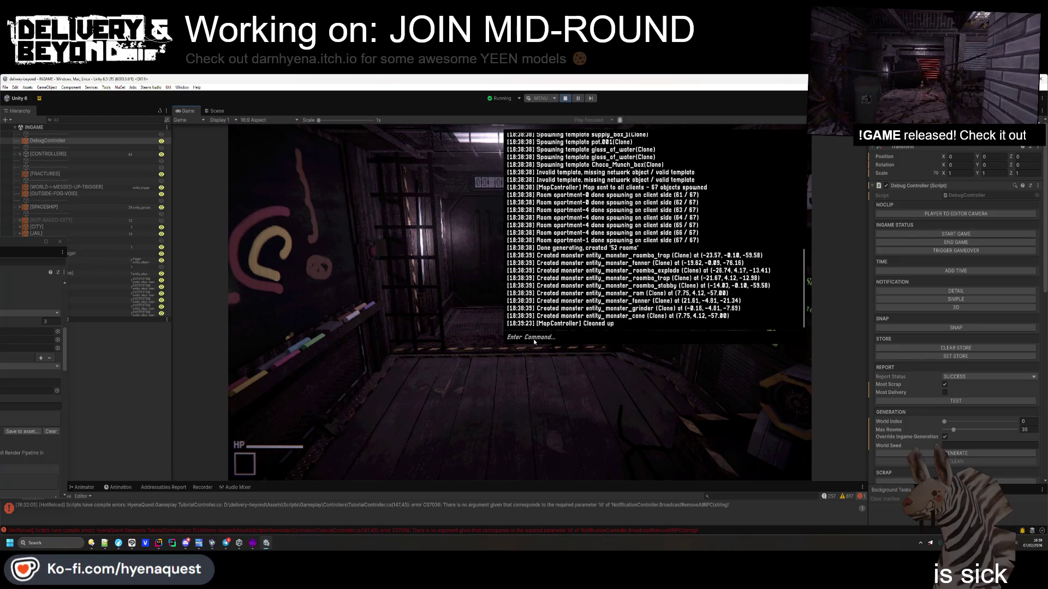
Run world.contract DARKNESS_WORLD, close the console, and face the 510 door
text(world.contract)
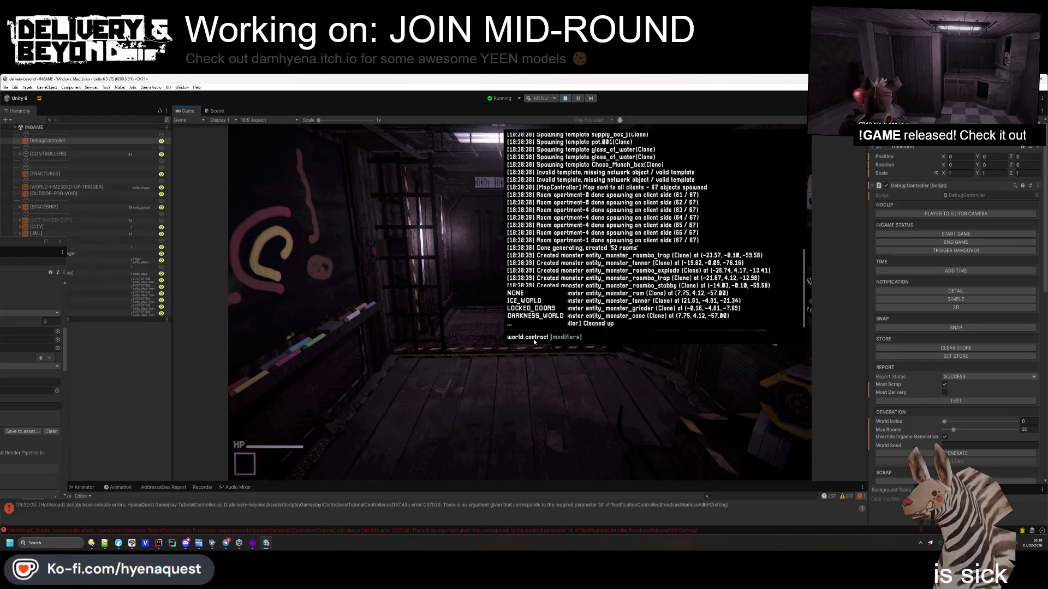
key(Tab)
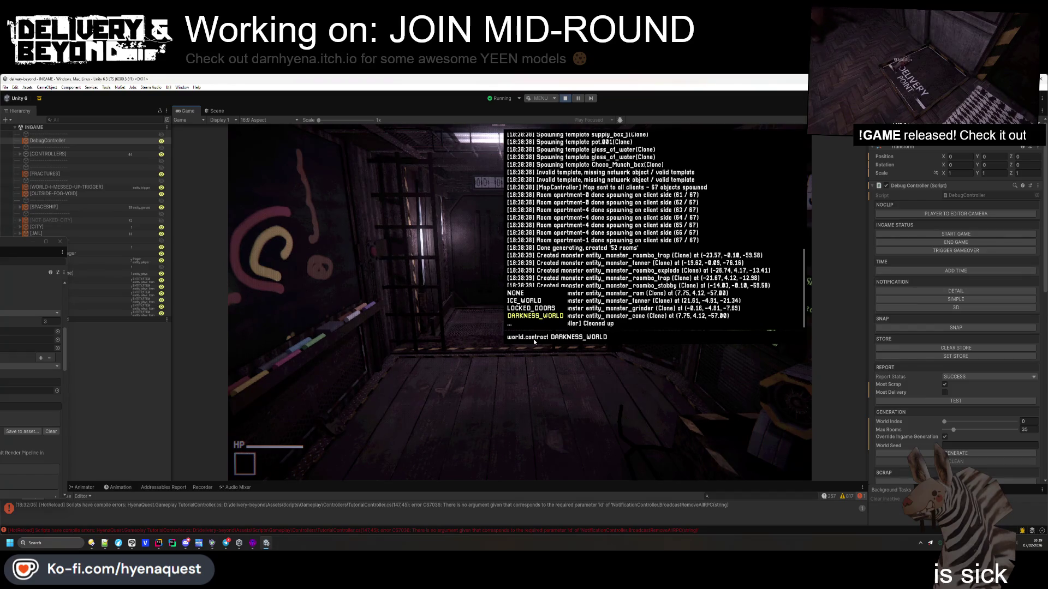
key(Return)
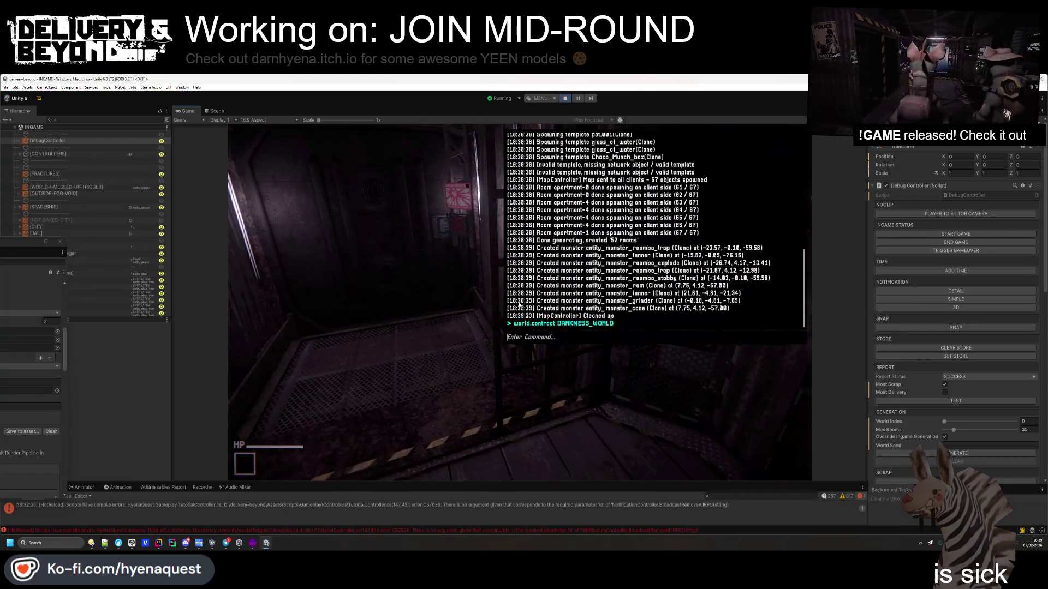
text(game.start)
key(Escape)
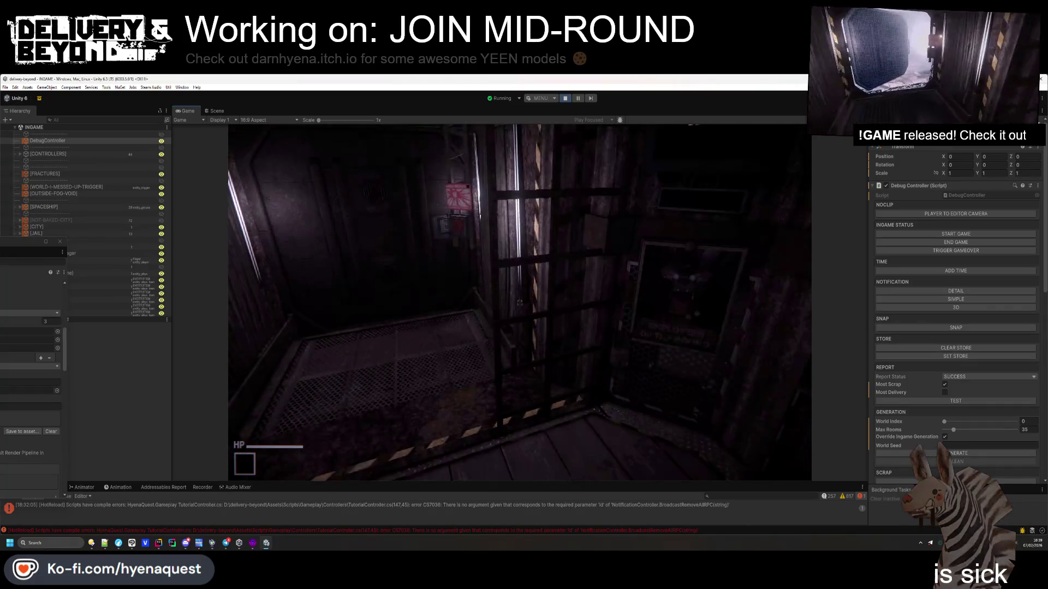
click(628, 318)
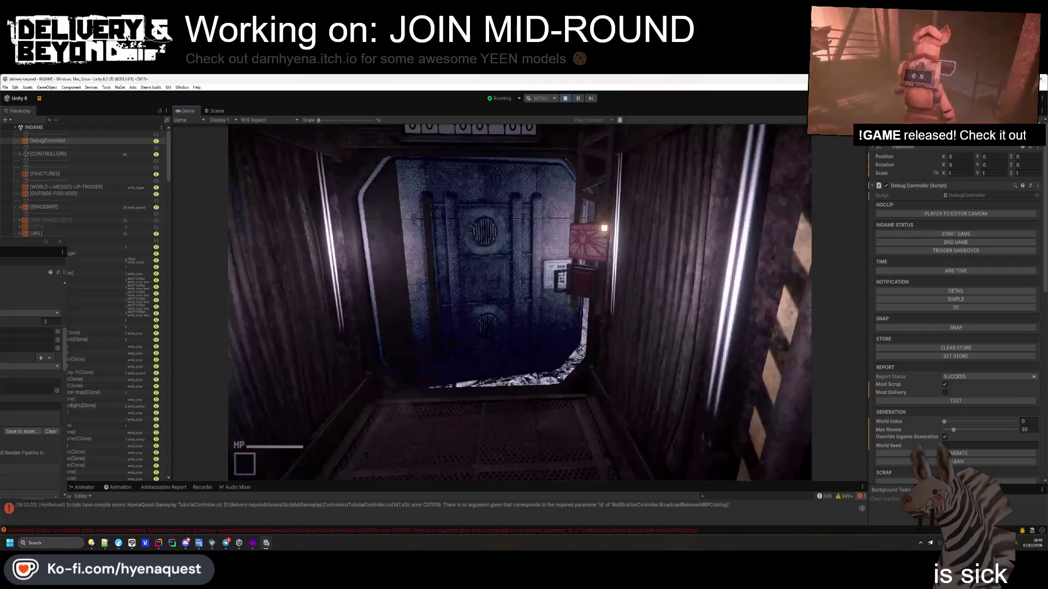
Walk from the Shield Breaker sign through the corridors and alleys to the ladder room
key(w)
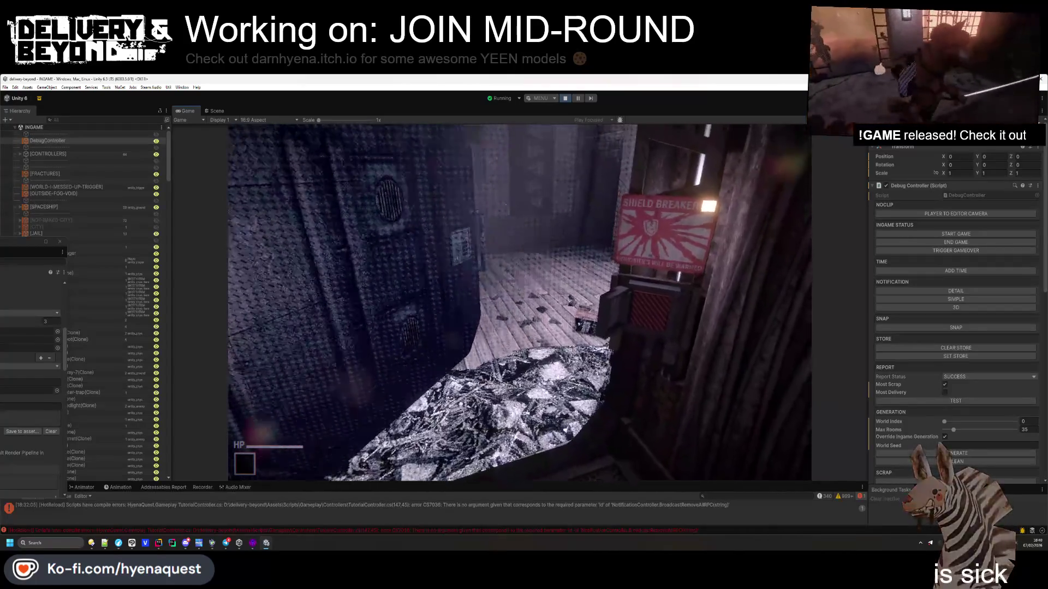
key(w)
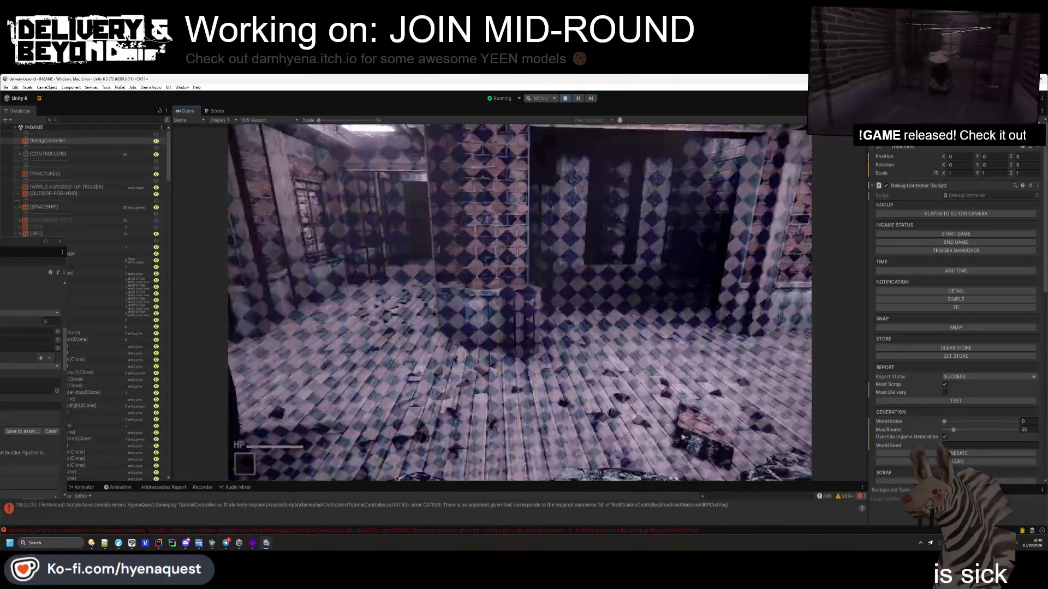
key(w)
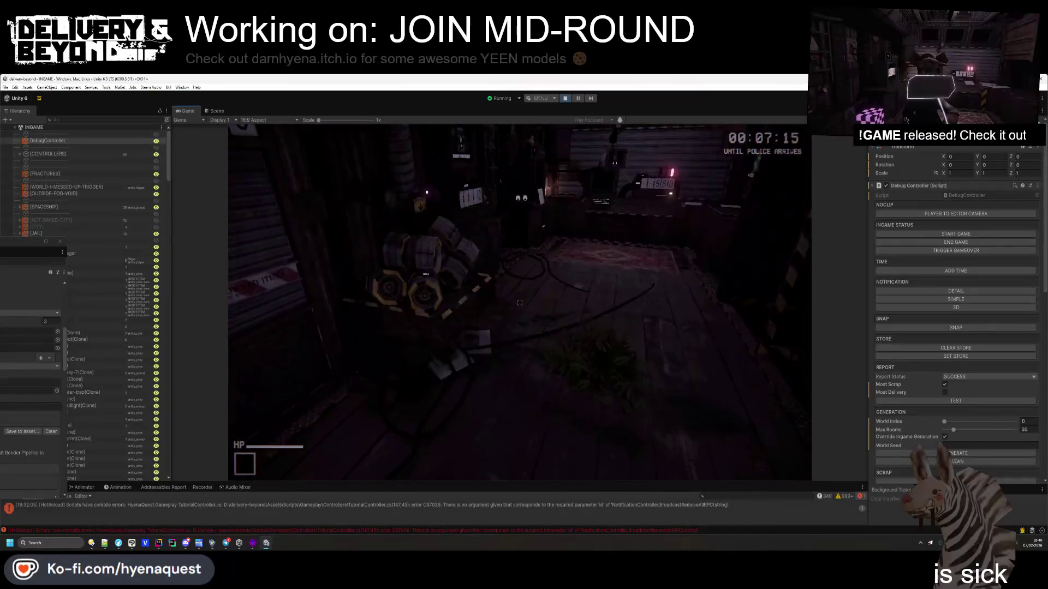
key(w)
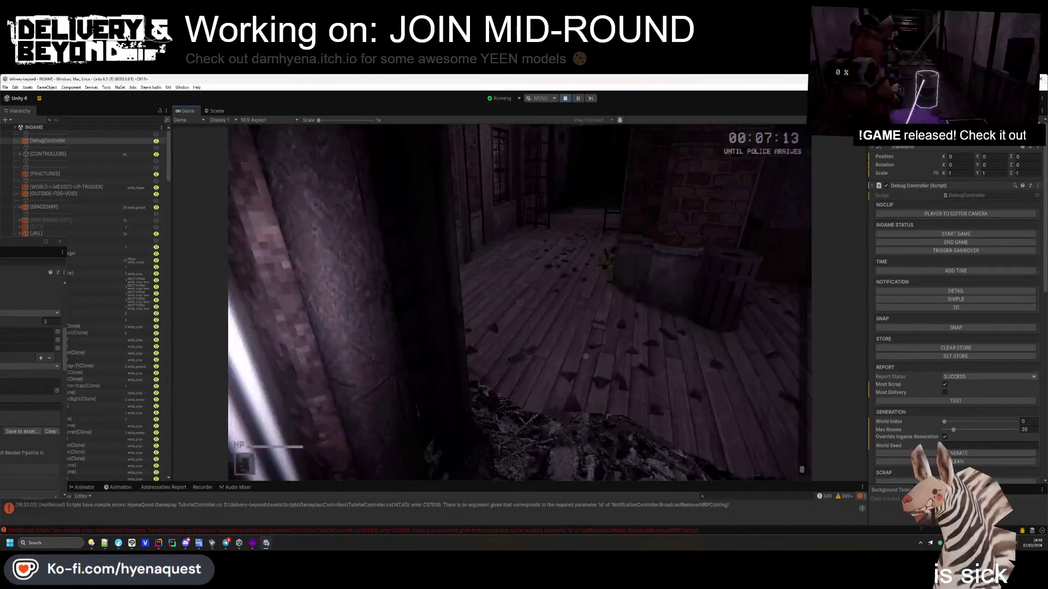
key(w)
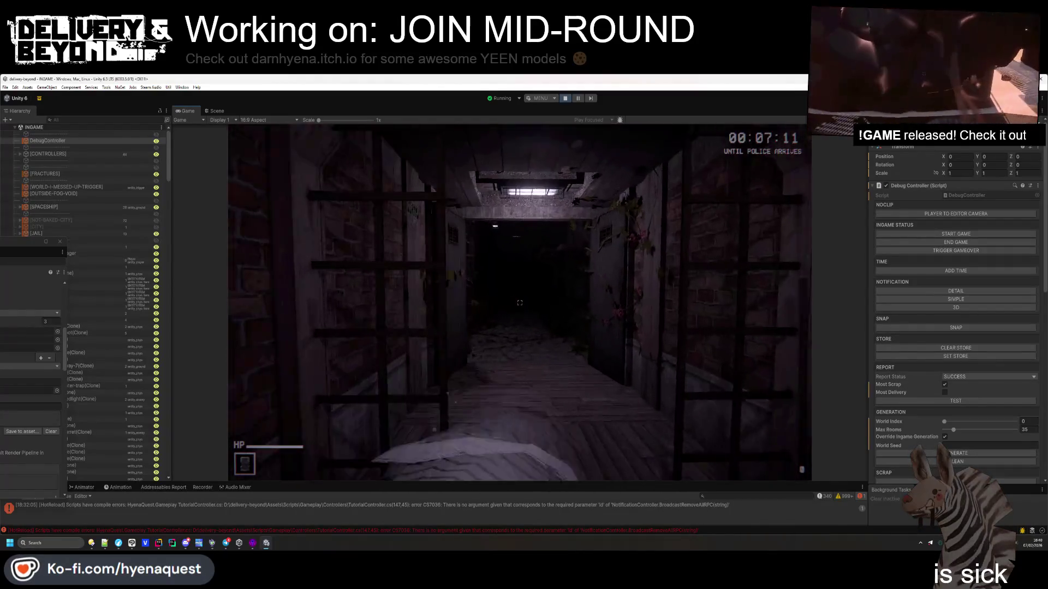
key(w)
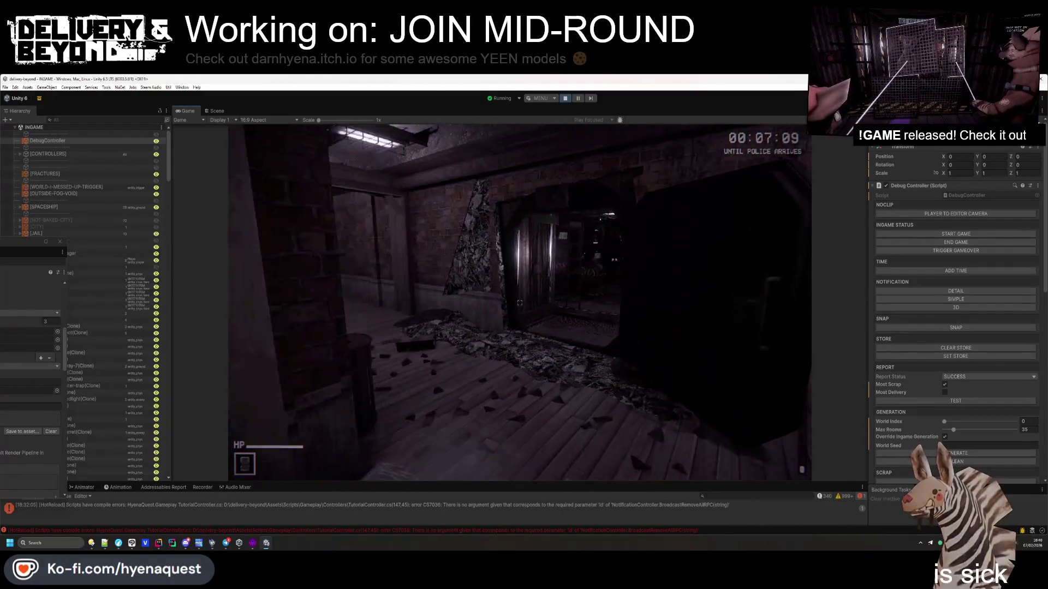
key(w)
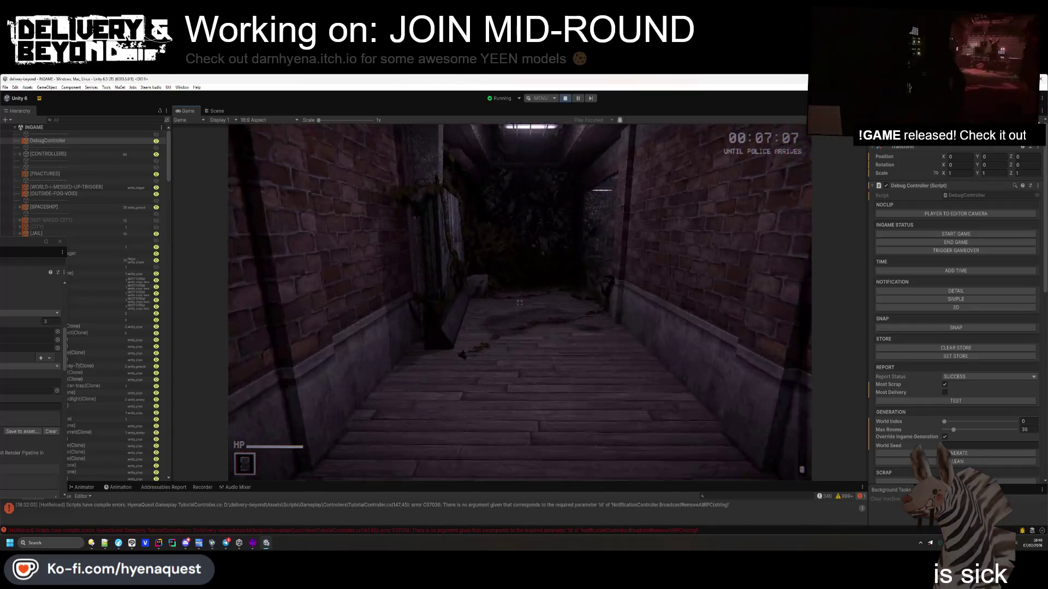
key(w)
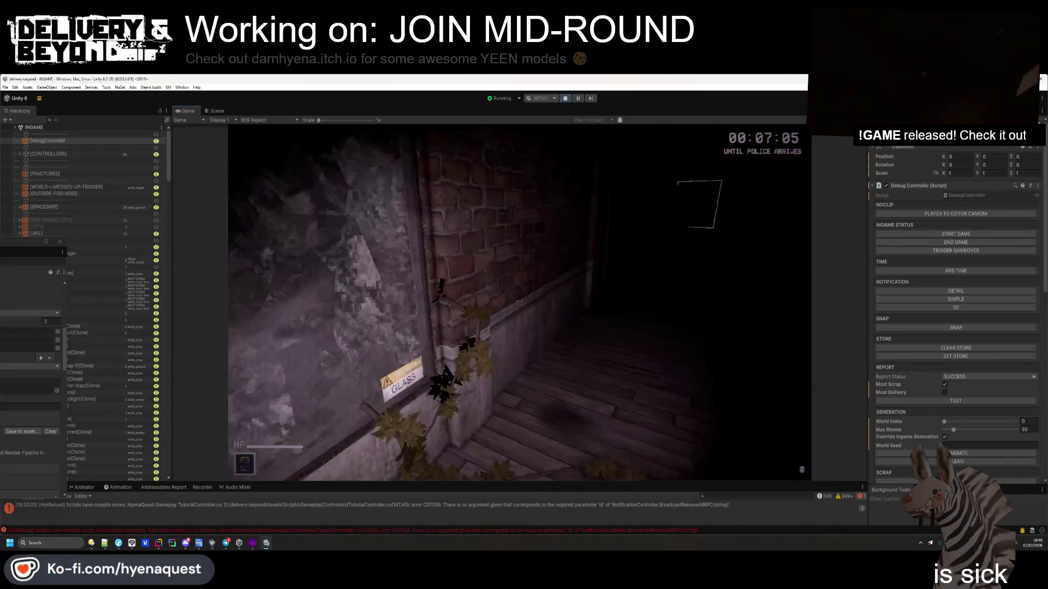
key(w)
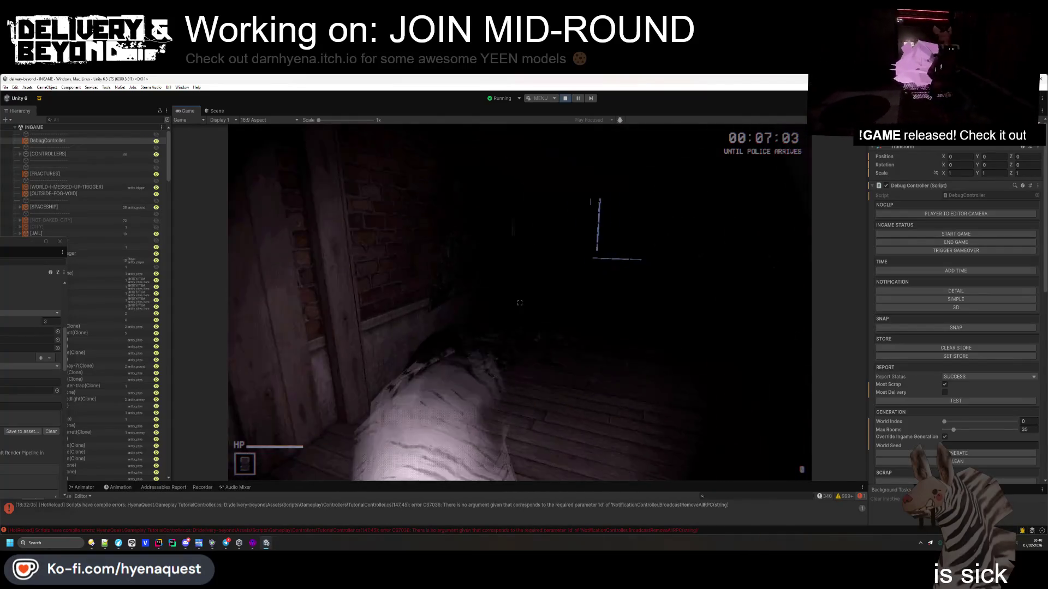
key(w)
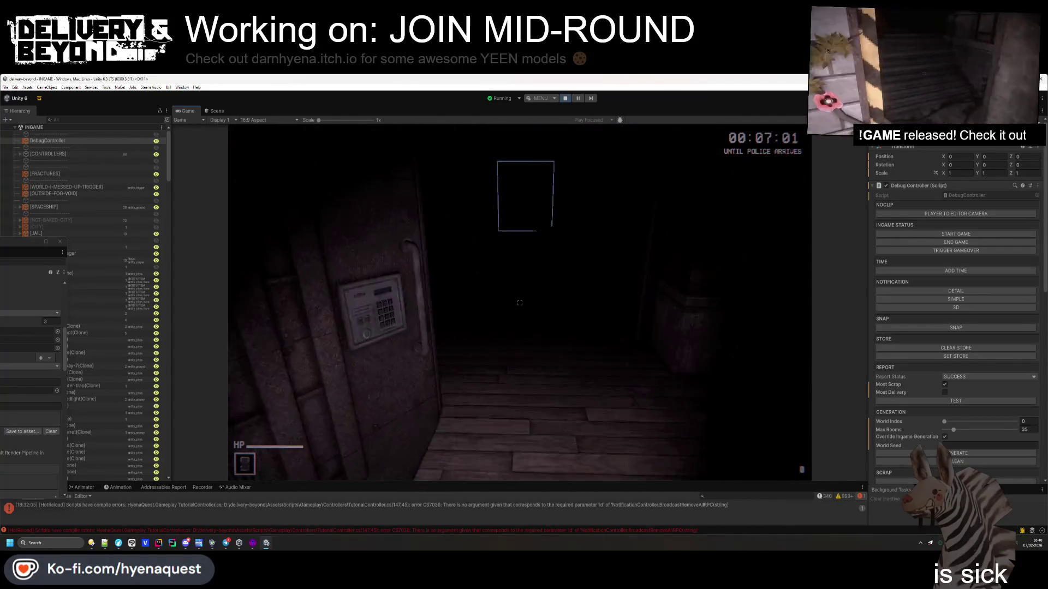
key(w)
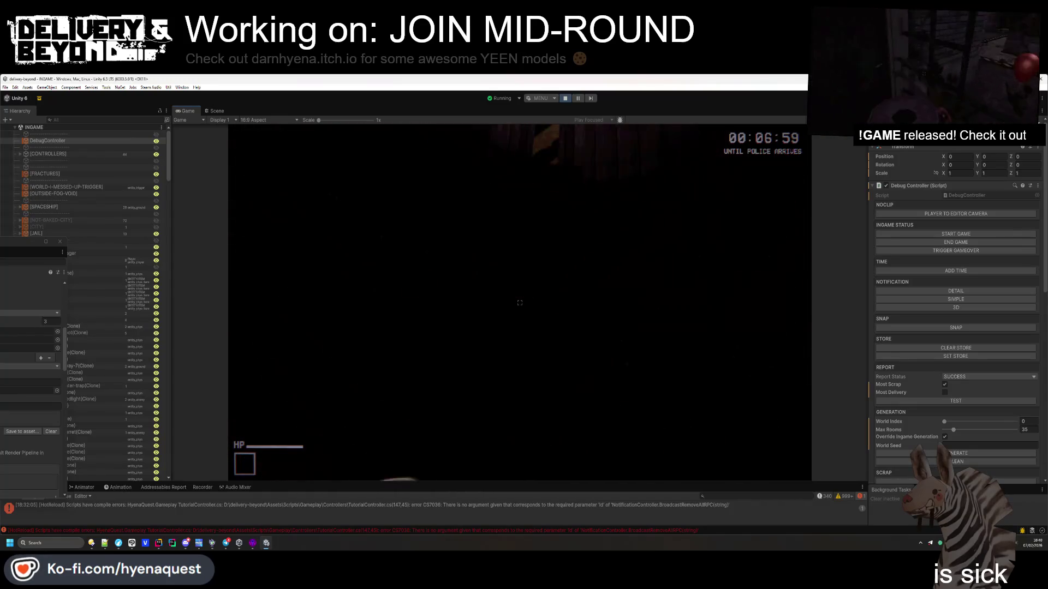
key(w)
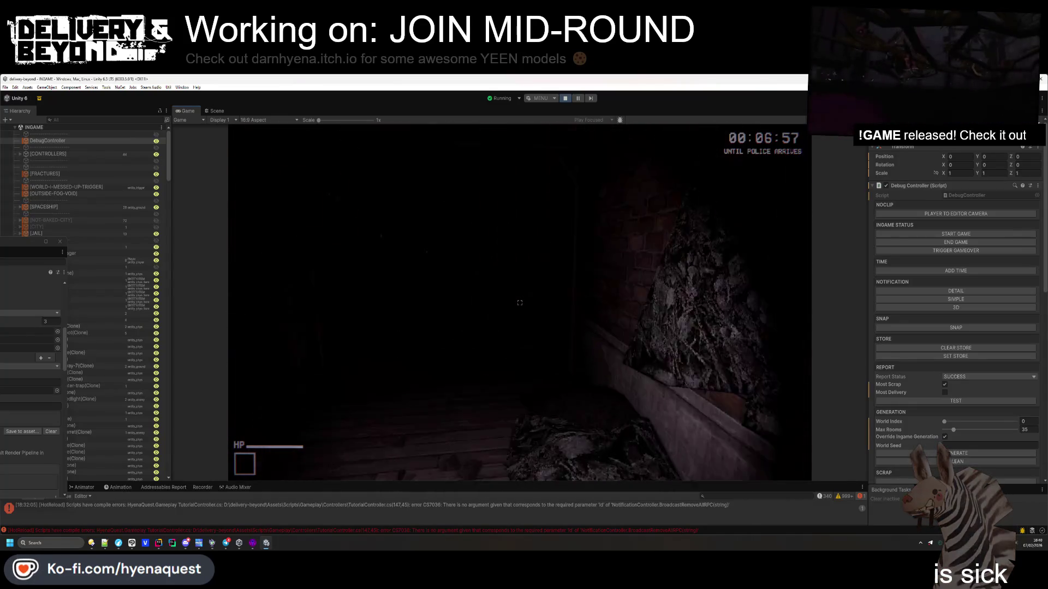
Save the tracked shader variants over Assets/ShaderVariants.shadervariants, replacing the existing file
key(Escape)
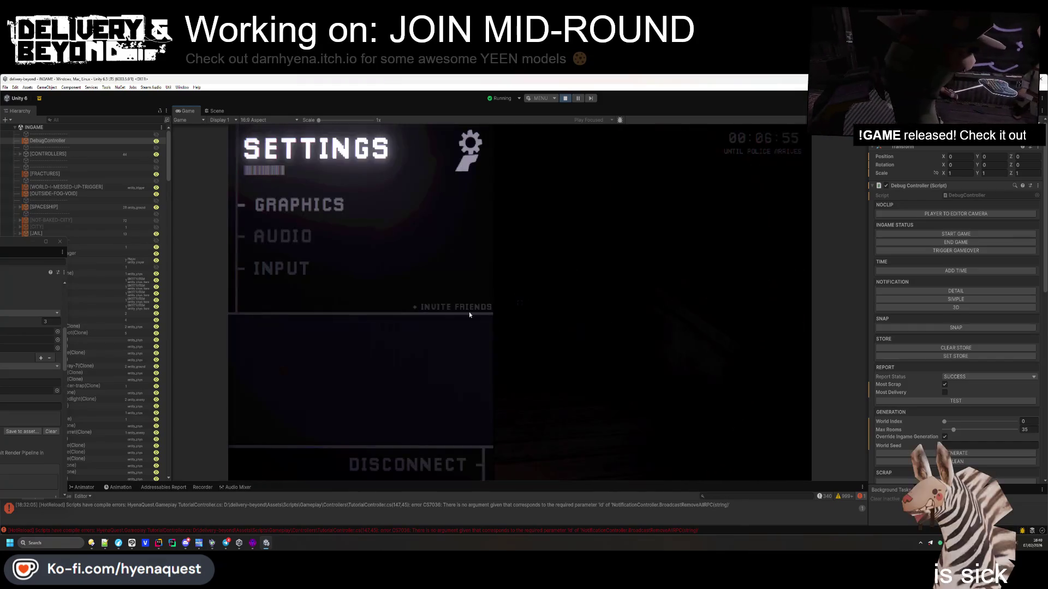
mouse_move(22, 241)
mouse_down()
mouse_move(328, 190)
mouse_move(741, 187)
mouse_up()
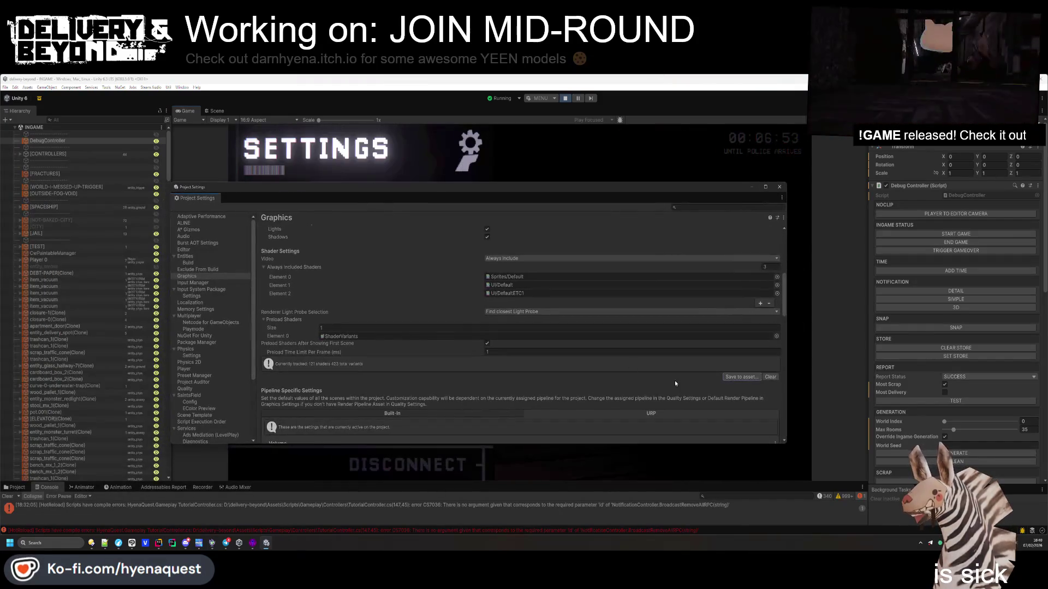
click(746, 377)
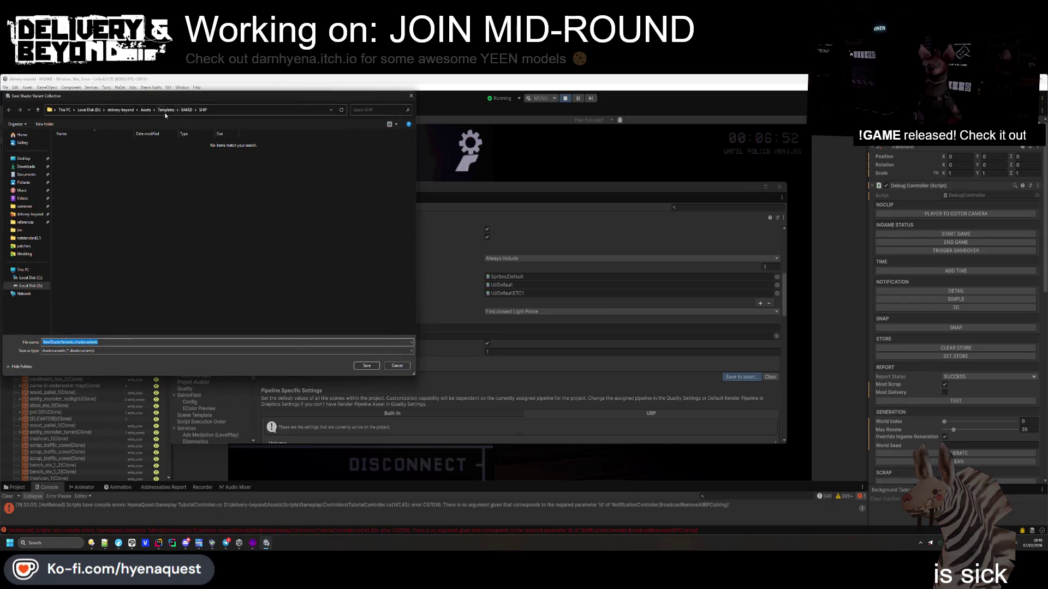
click(121, 110)
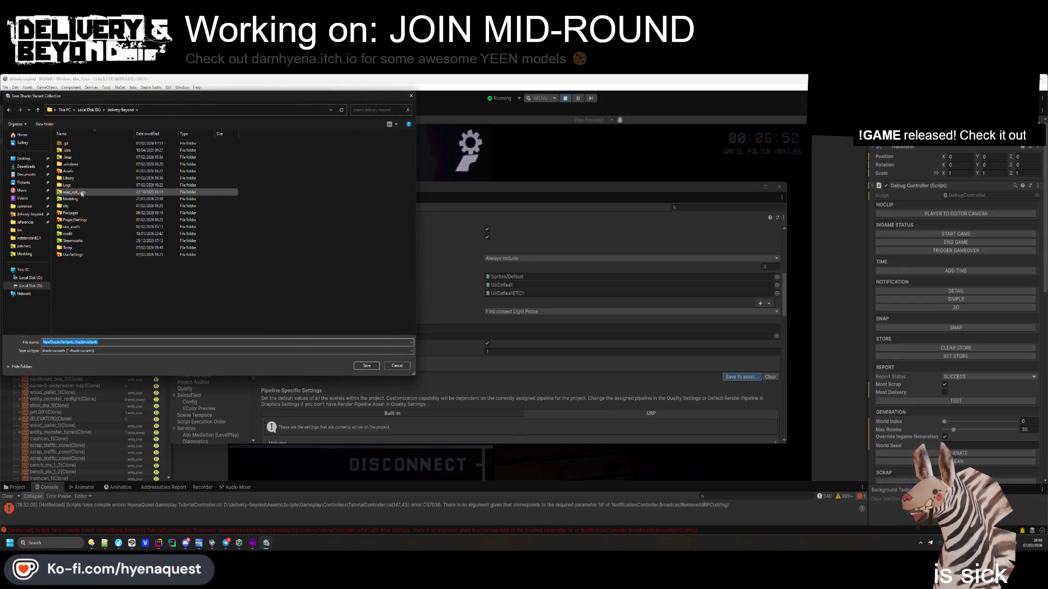
double_click(83, 171)
click(84, 290)
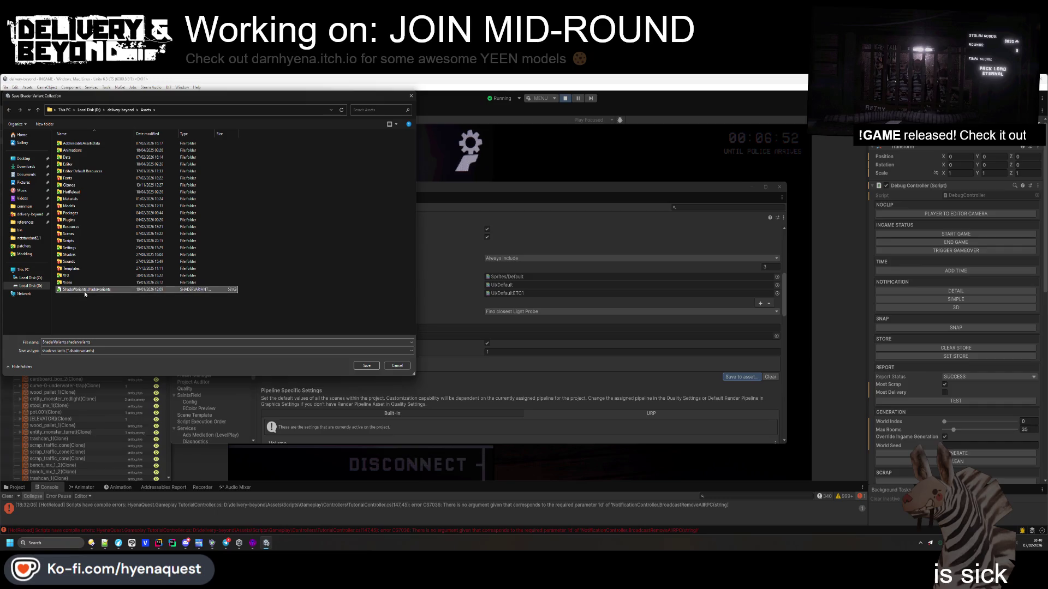
click(367, 365)
click(546, 314)
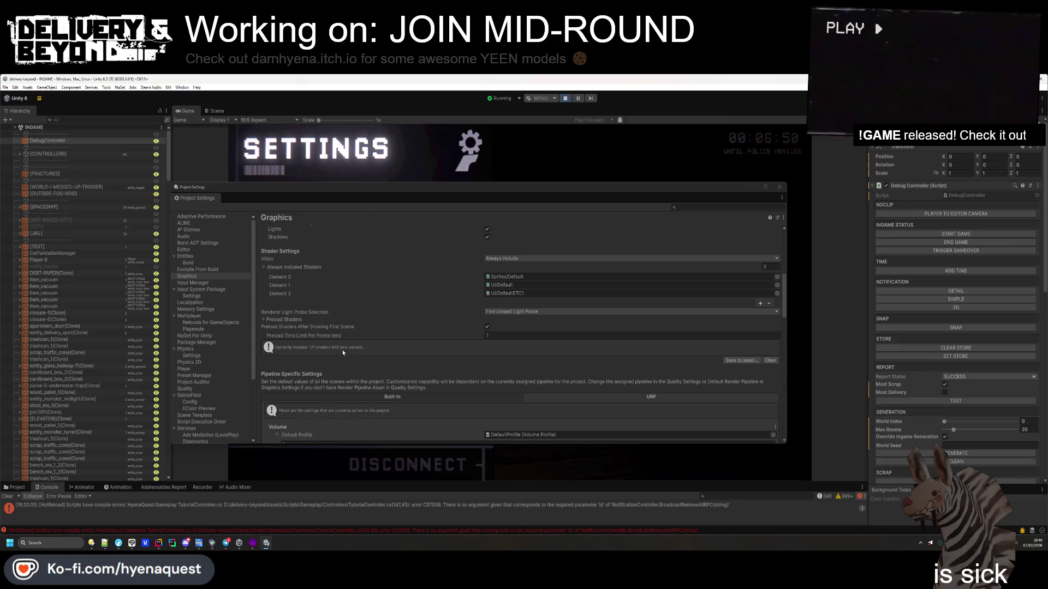
Stop play mode and assign ShaderVariants to Preload Shaders Element 0
click(299, 320)
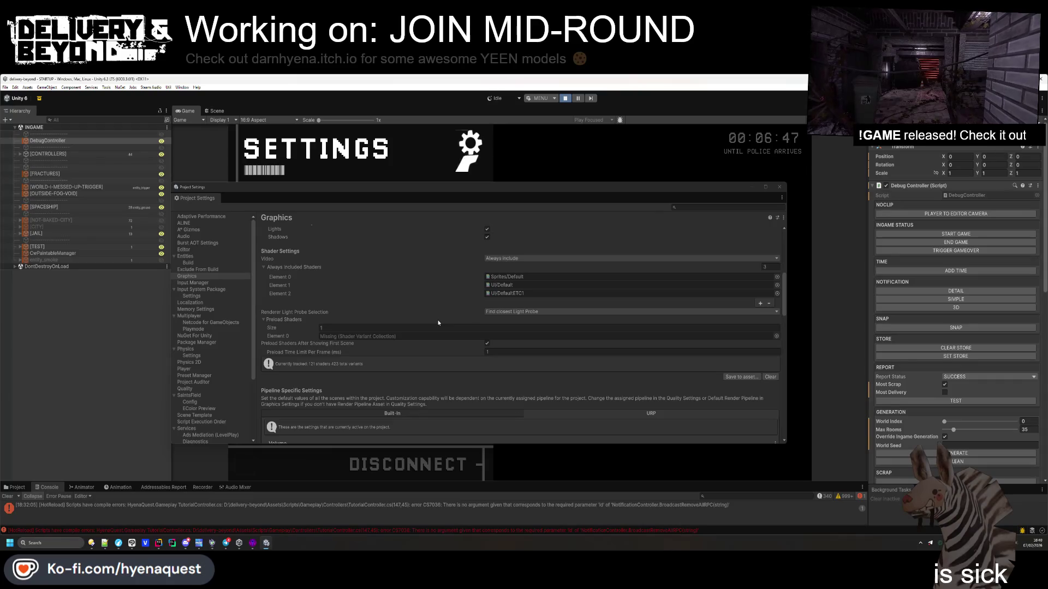
click(564, 99)
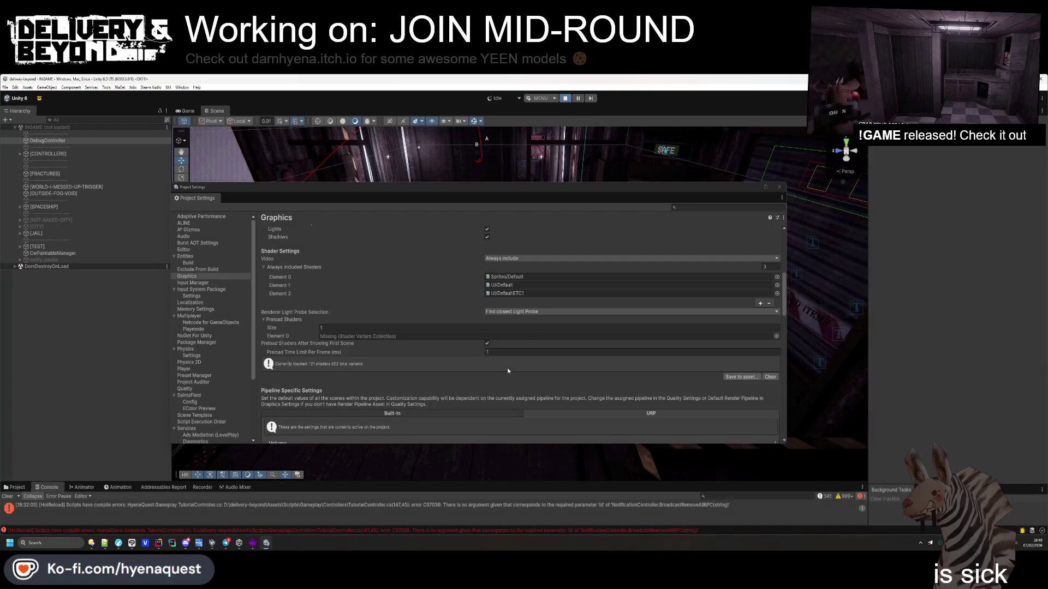
click(776, 336)
double_click(796, 356)
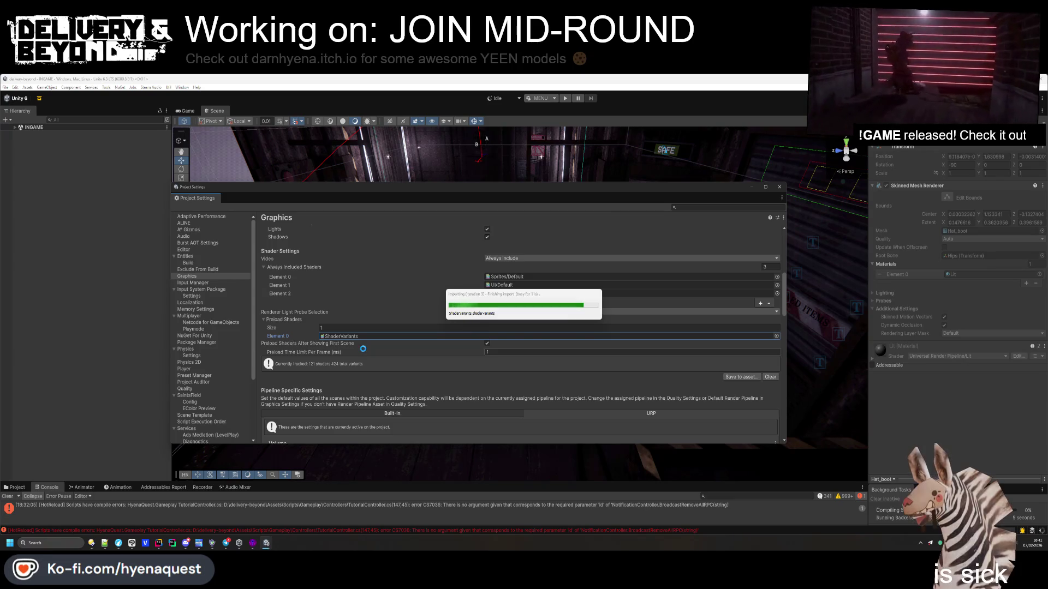
scroll(363, 351, up, 5)
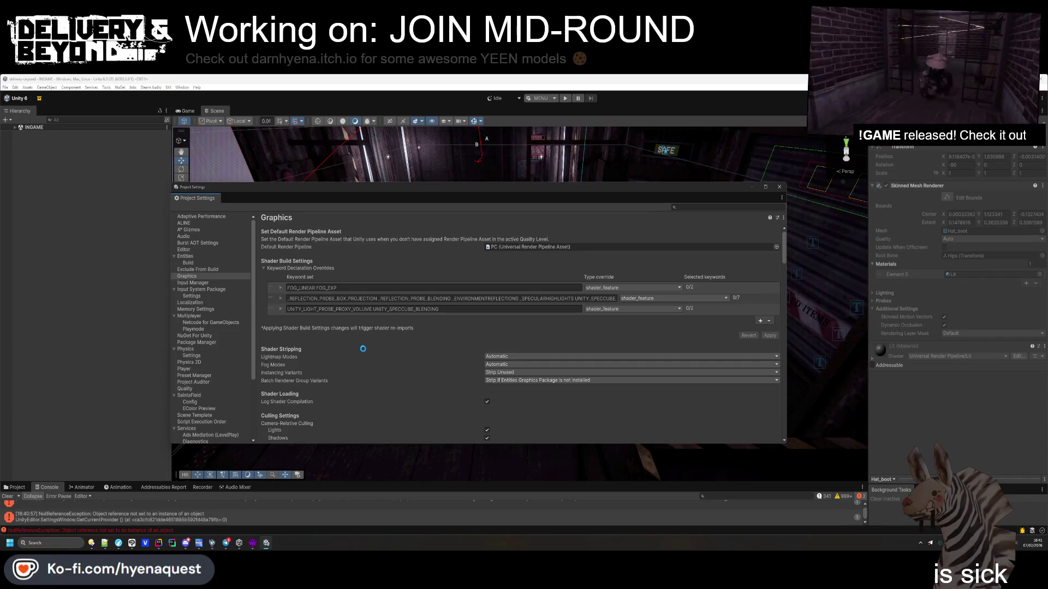
scroll(436, 338, down, 5)
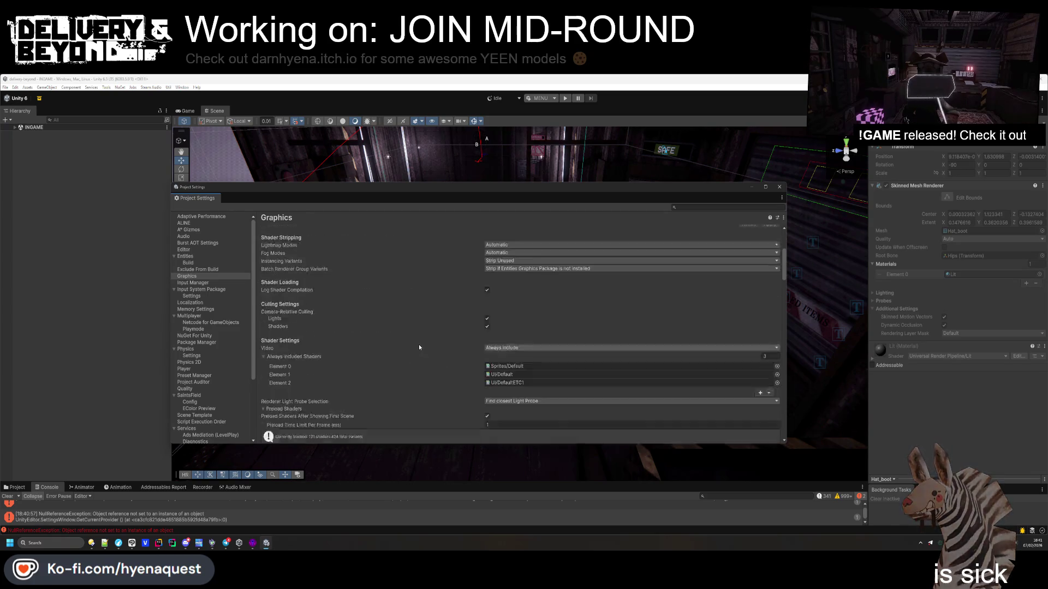
scroll(437, 323, down, 3)
scroll(443, 320, down, 5)
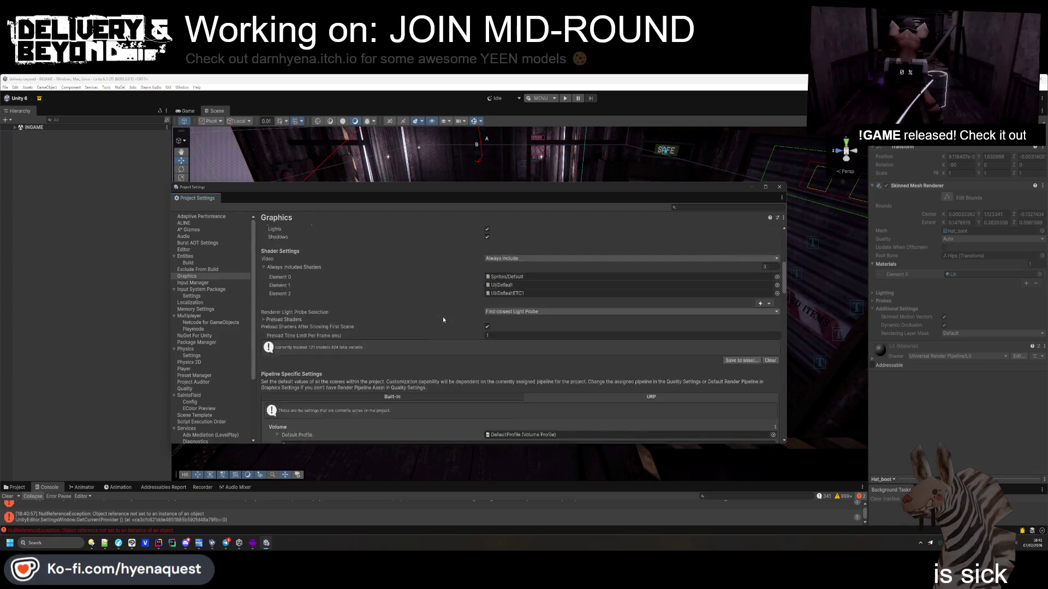
scroll(444, 324, down, 10)
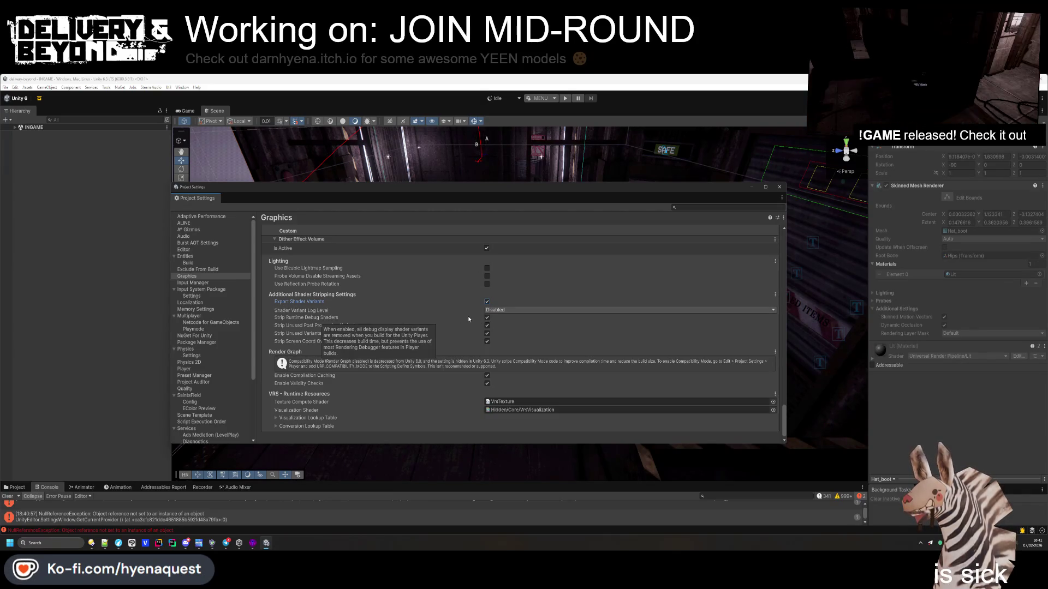
Leave Shader Variant Log Level at Disabled and review the Render Graph options
click(544, 309)
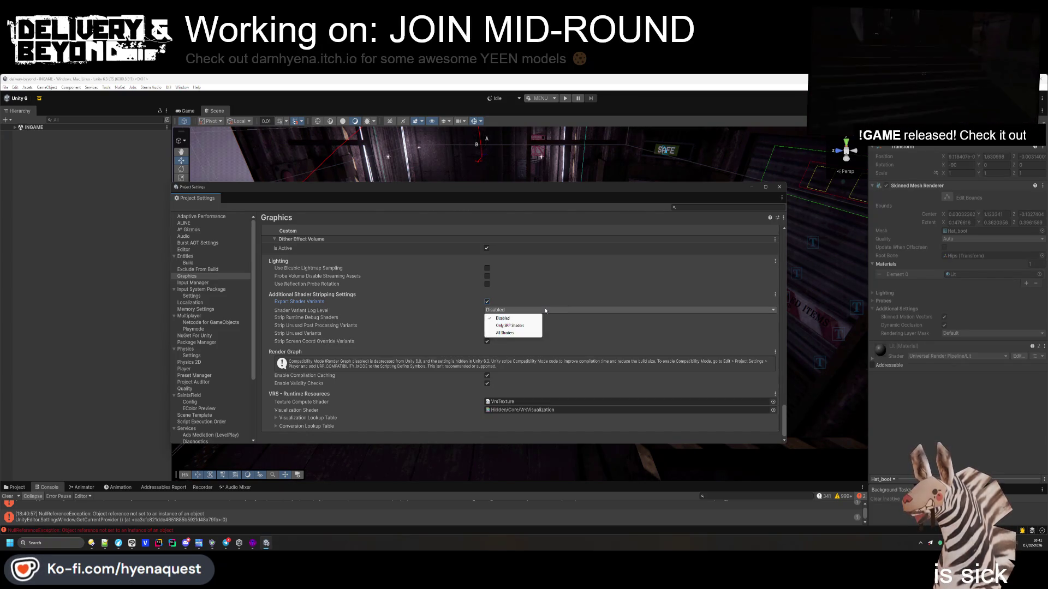
click(502, 318)
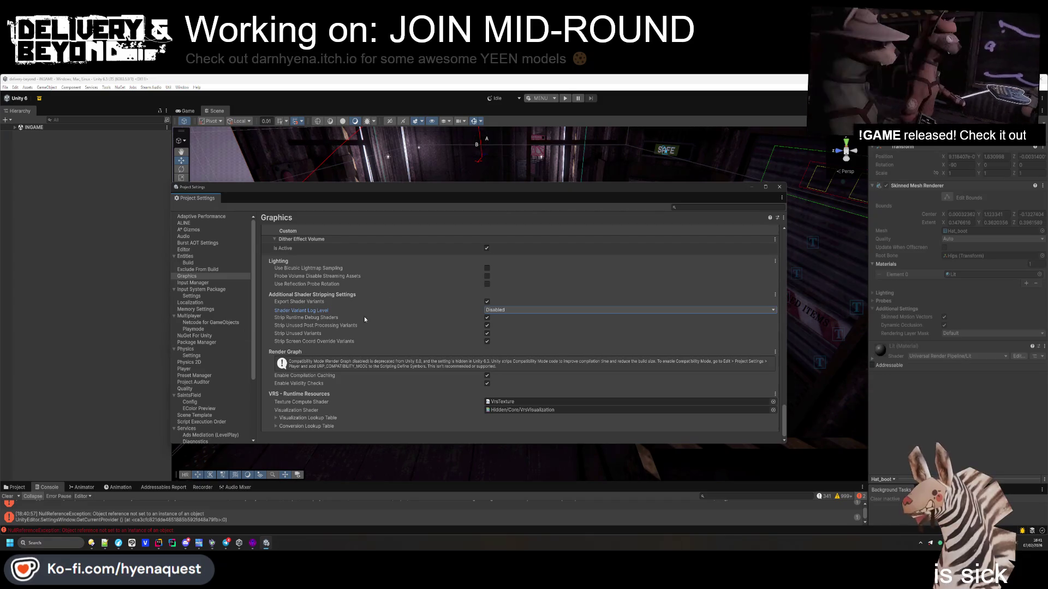
mouse_move(304, 378)
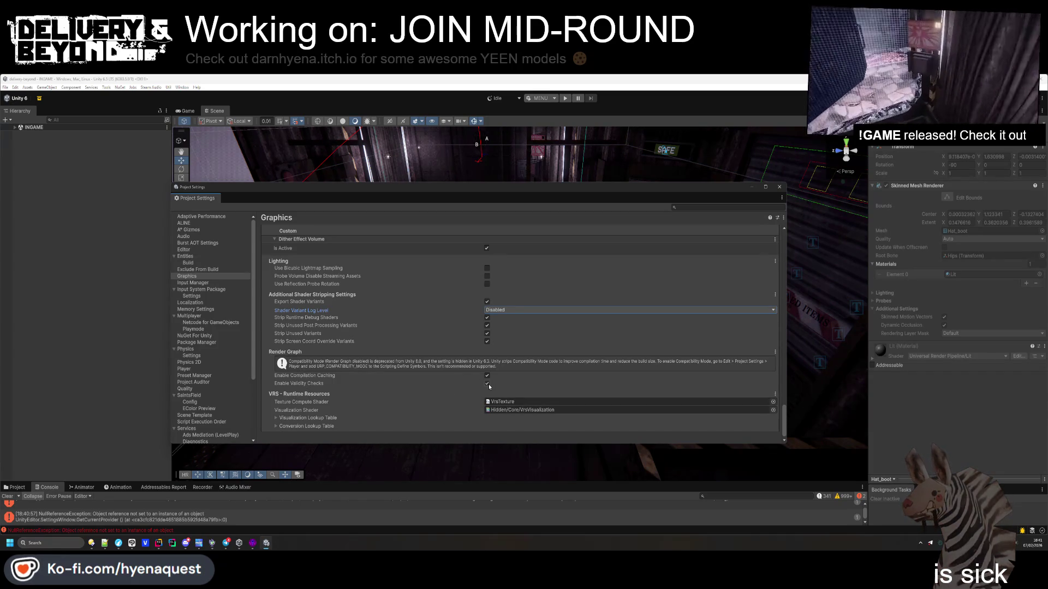
mouse_move(289, 386)
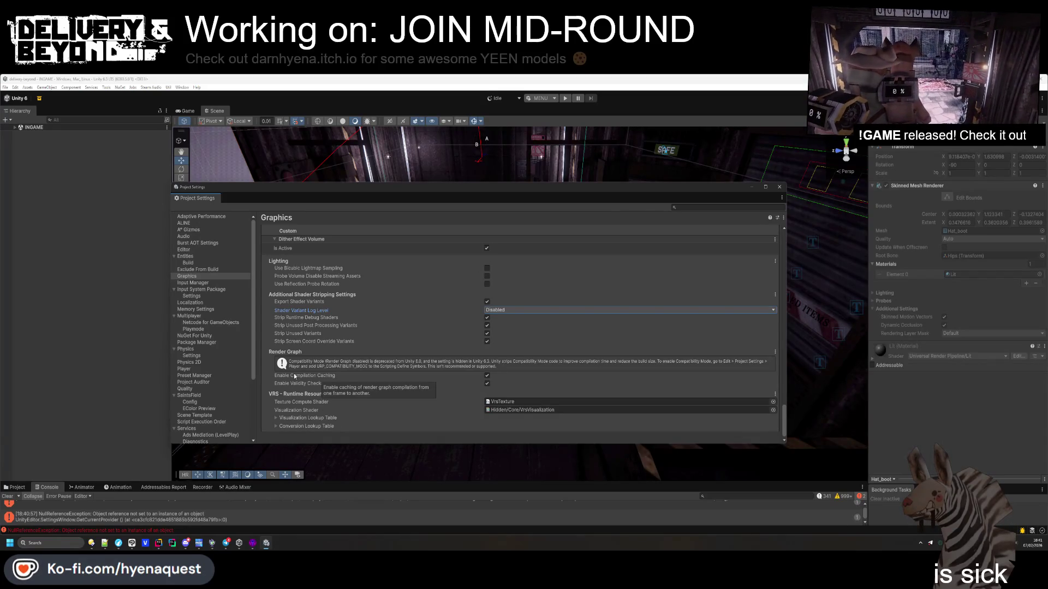
Switch Project Settings to the Player page
scroll(295, 376, up, 2)
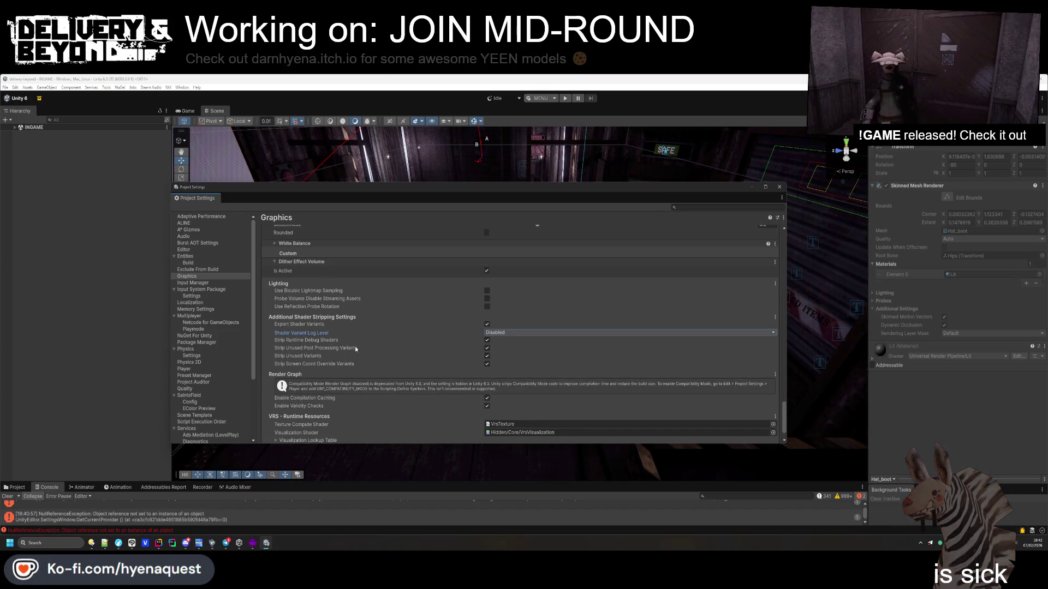
scroll(354, 346, up, 10)
scroll(375, 371, up, 15)
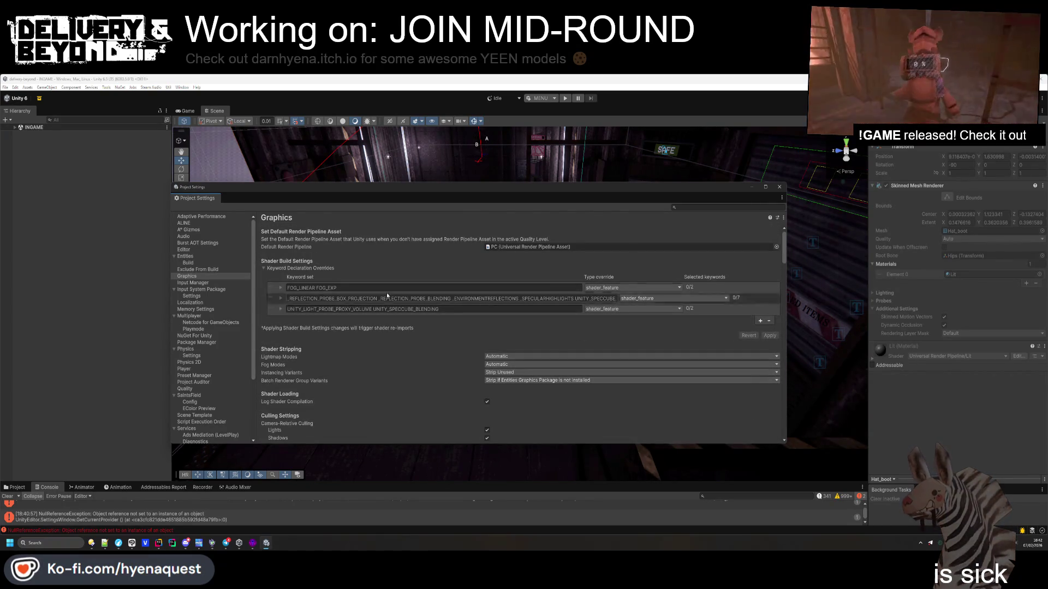
click(200, 369)
Review the Player settings, keeping GPU Skinning at GPU (Batched)
scroll(392, 352, down, 15)
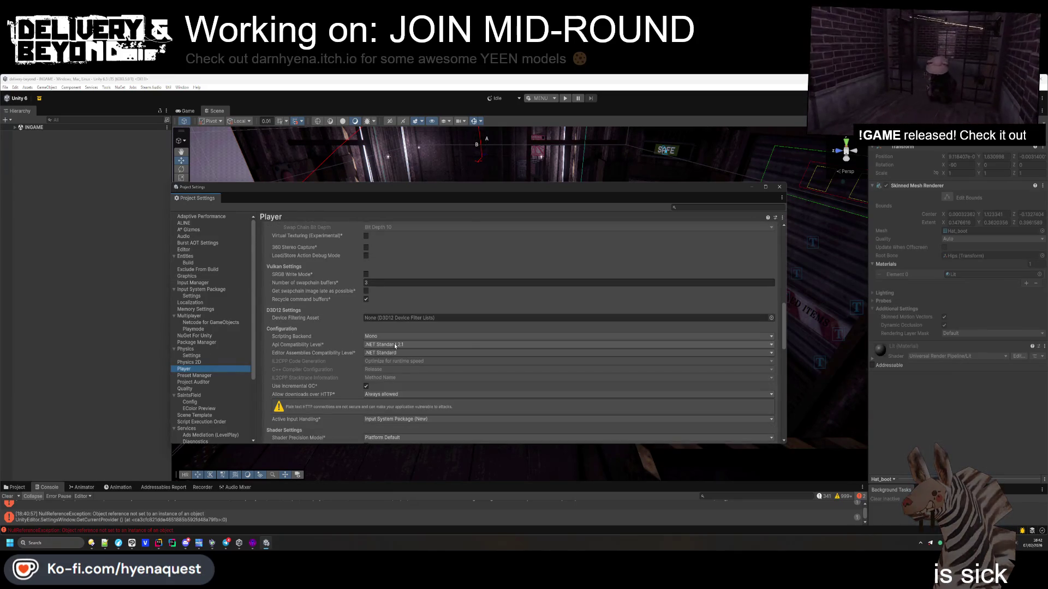
scroll(356, 317, down, 1)
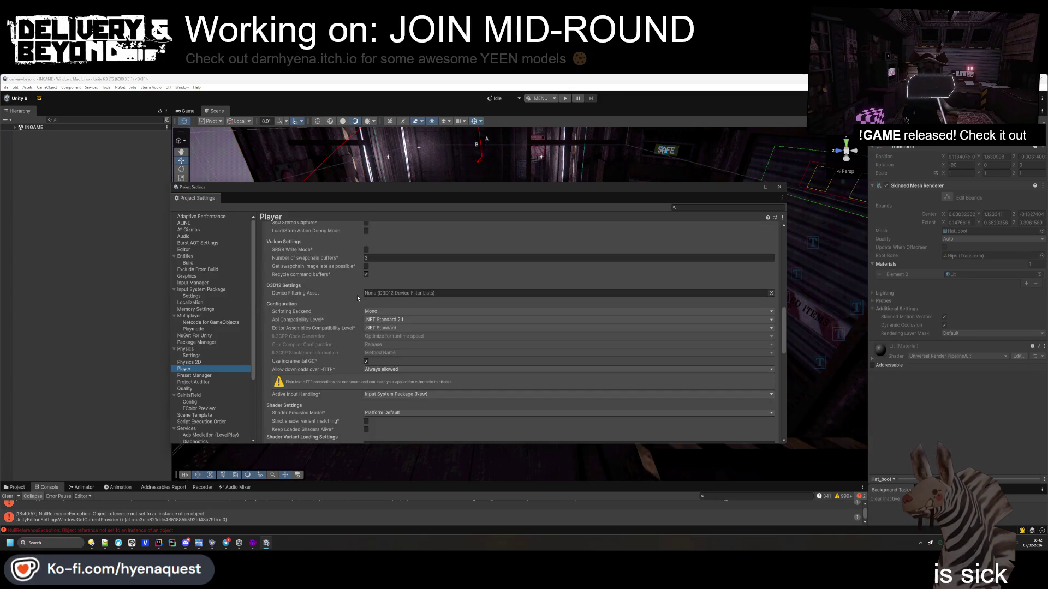
mouse_move(357, 297)
mouse_move(322, 268)
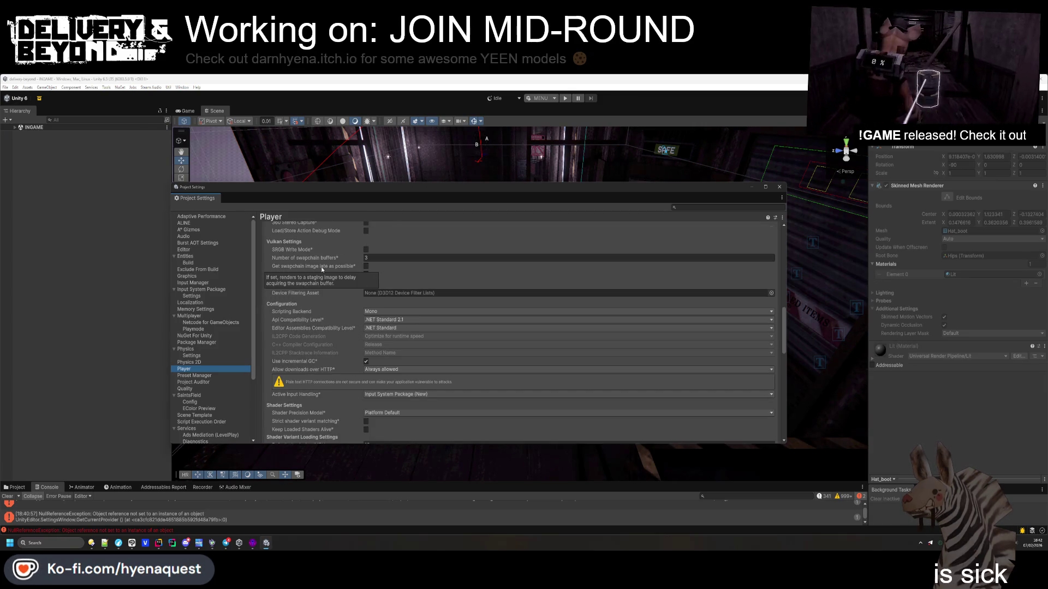
scroll(320, 284, up, 2)
scroll(321, 292, up, 3)
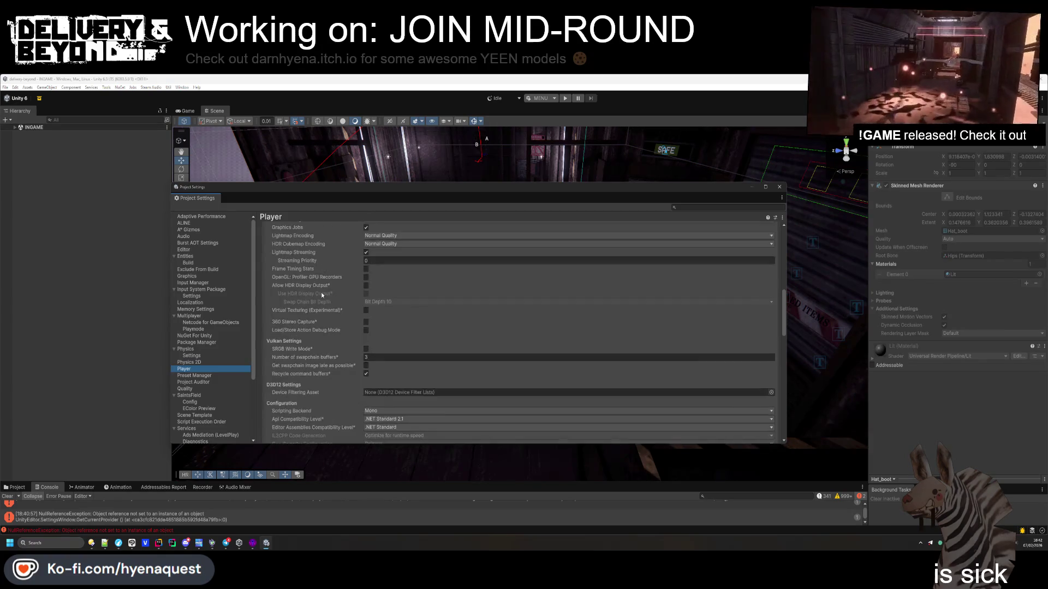
scroll(321, 293, up, 1)
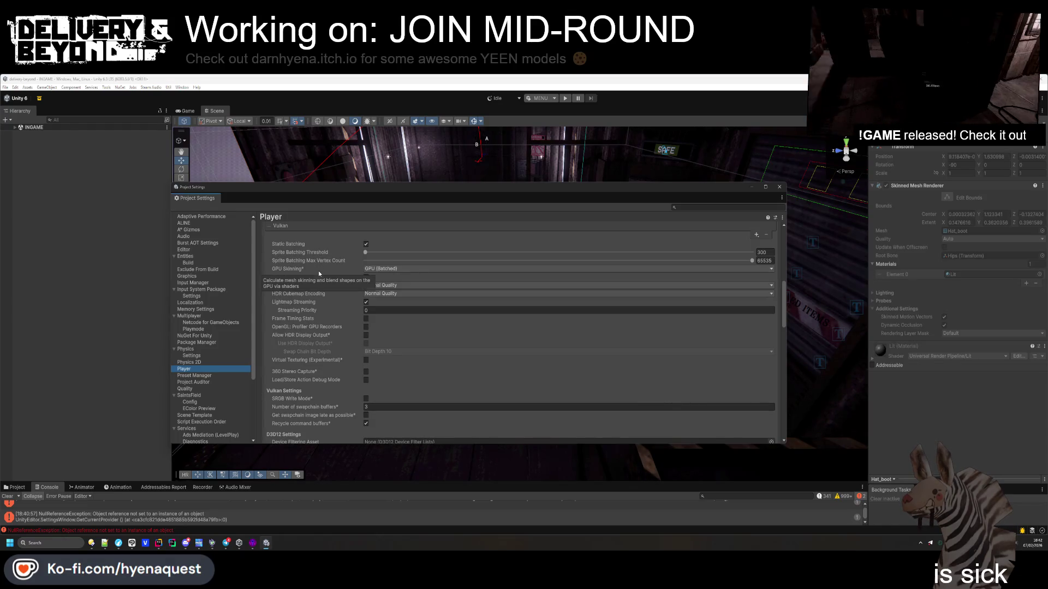
click(375, 269)
click(344, 274)
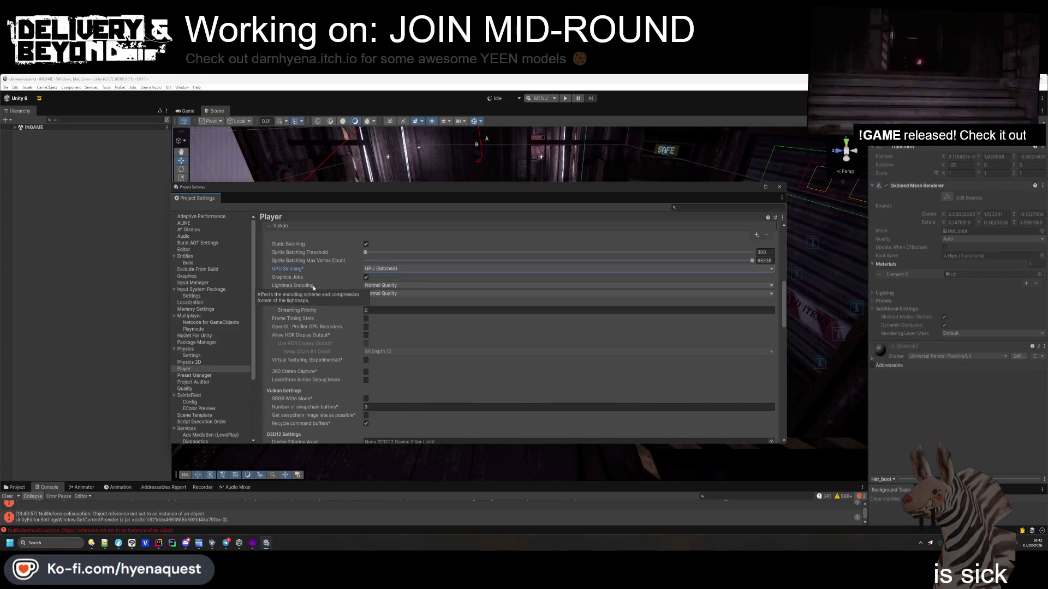
Scroll down to Preloaded Assets and expand and collapse its list twice
scroll(349, 288, down, 3)
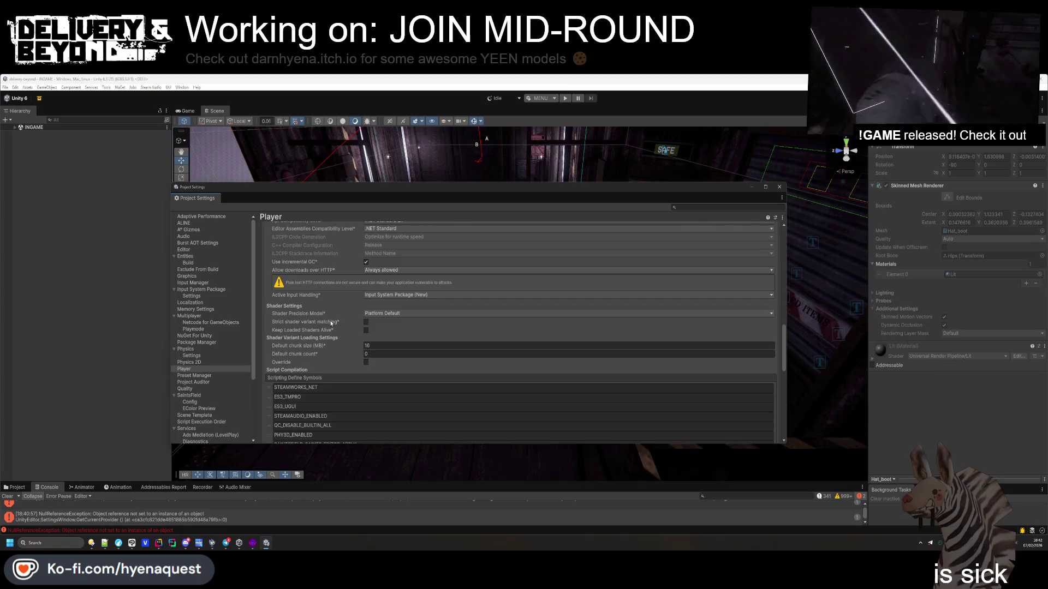
scroll(384, 292, up, 3)
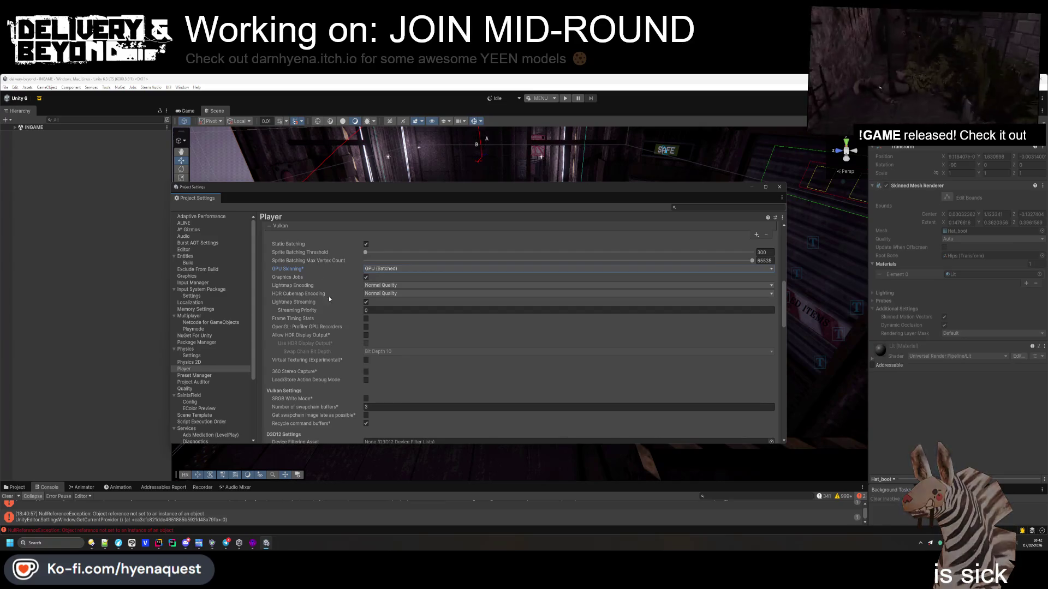
scroll(324, 344, down, 6)
scroll(325, 344, down, 2)
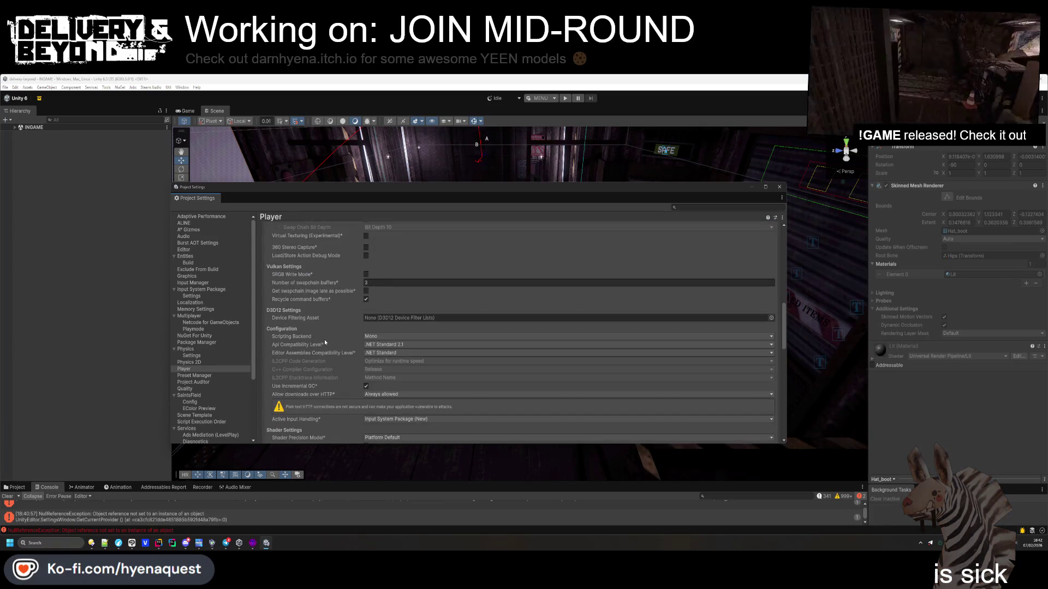
scroll(325, 342, down, 6)
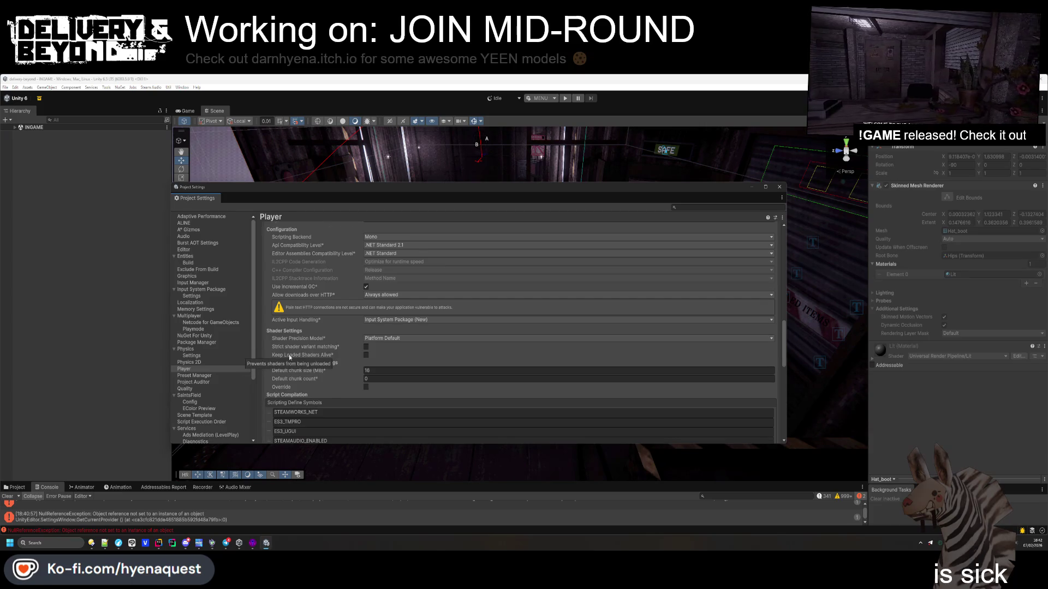
scroll(290, 357, down, 8)
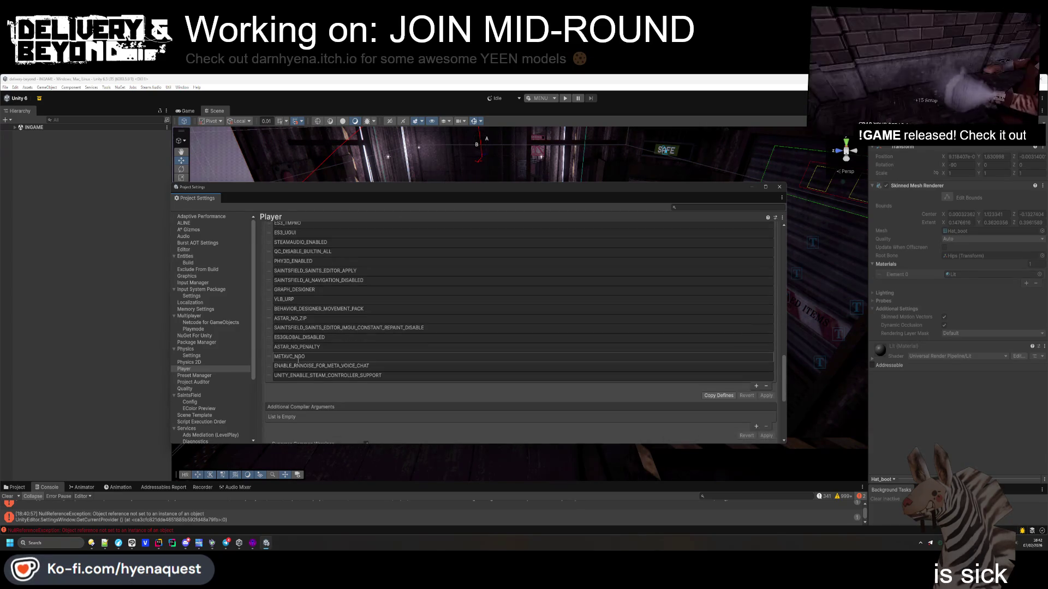
scroll(297, 359, down, 5)
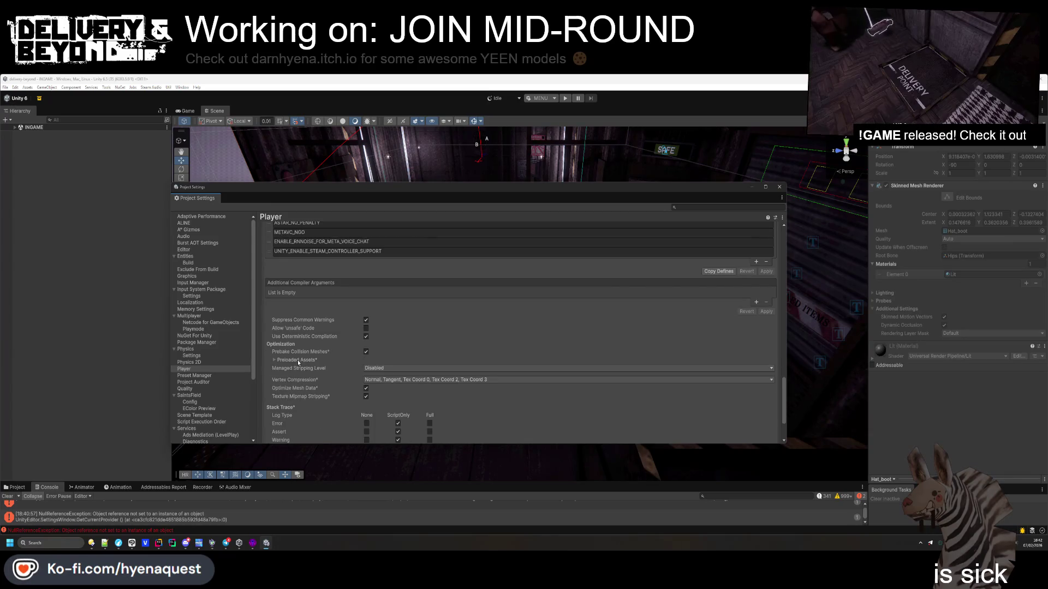
scroll(296, 359, down, 1)
click(275, 335)
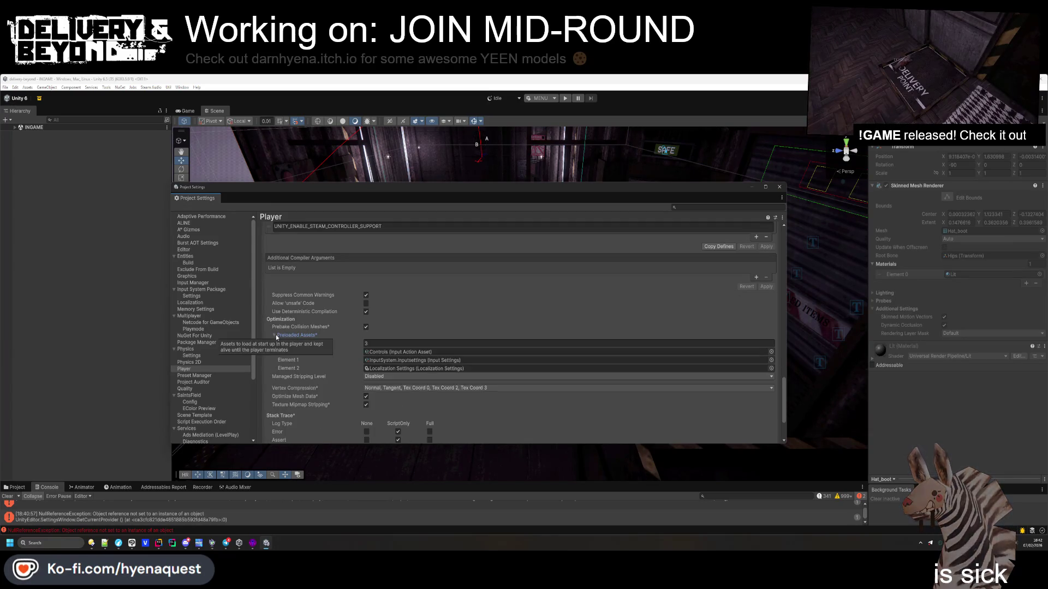
click(276, 335)
click(275, 335)
click(276, 335)
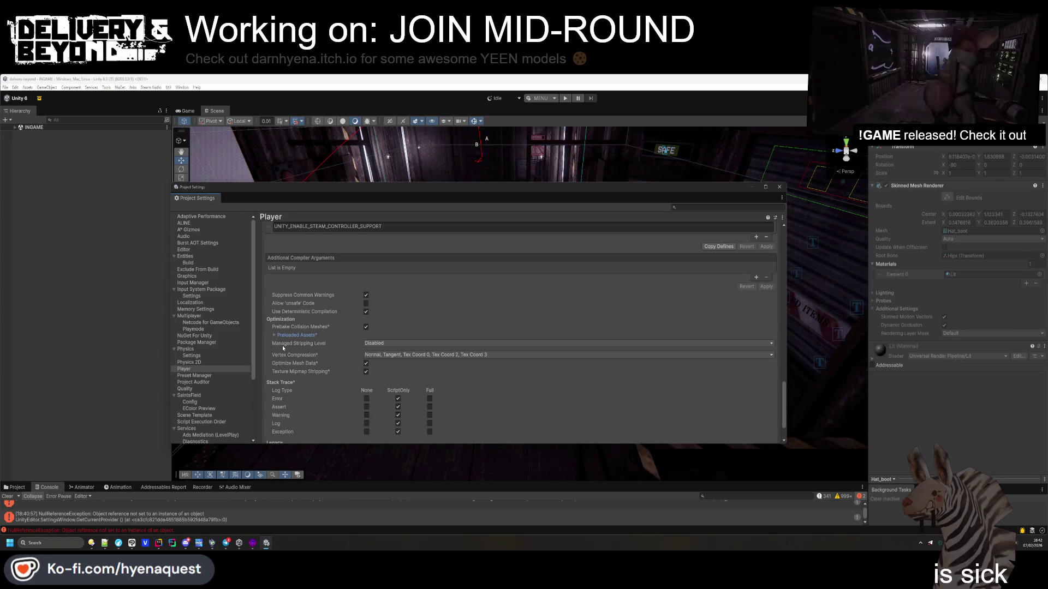
Check the stack trace options and move on to the Preset Manager page
scroll(287, 357, down, 1)
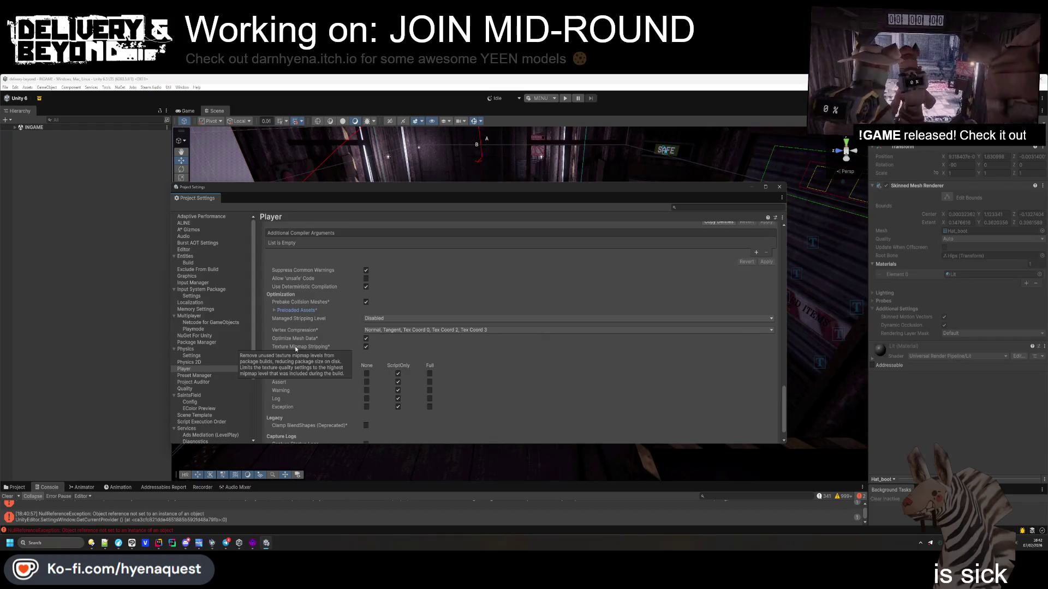
scroll(294, 346, down, 1)
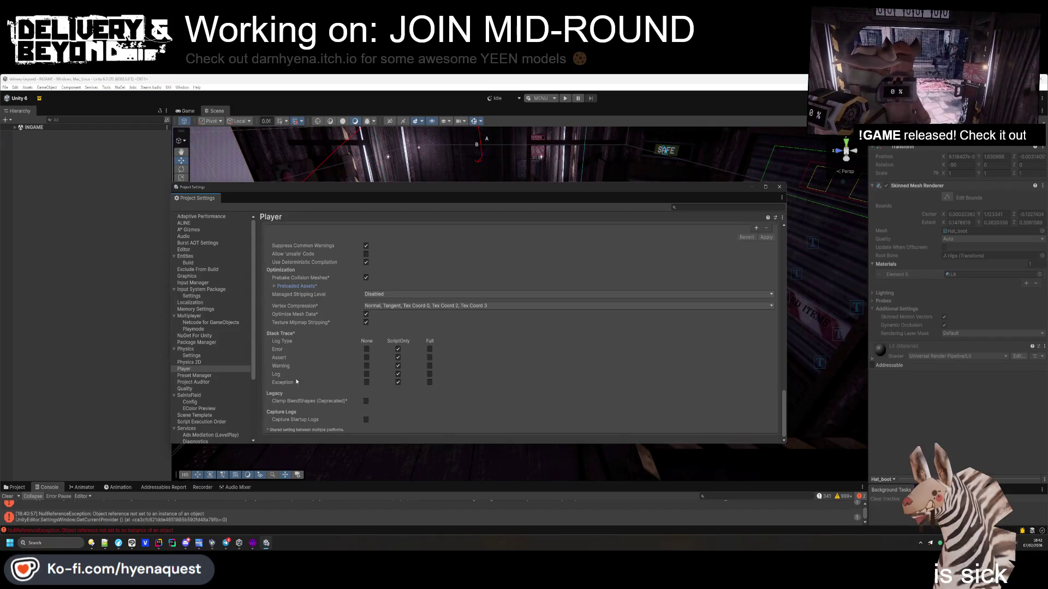
click(192, 376)
Pass through Project Auditor to Quality, keeping Shadowmask Mode at Distance Shadowmask
click(192, 382)
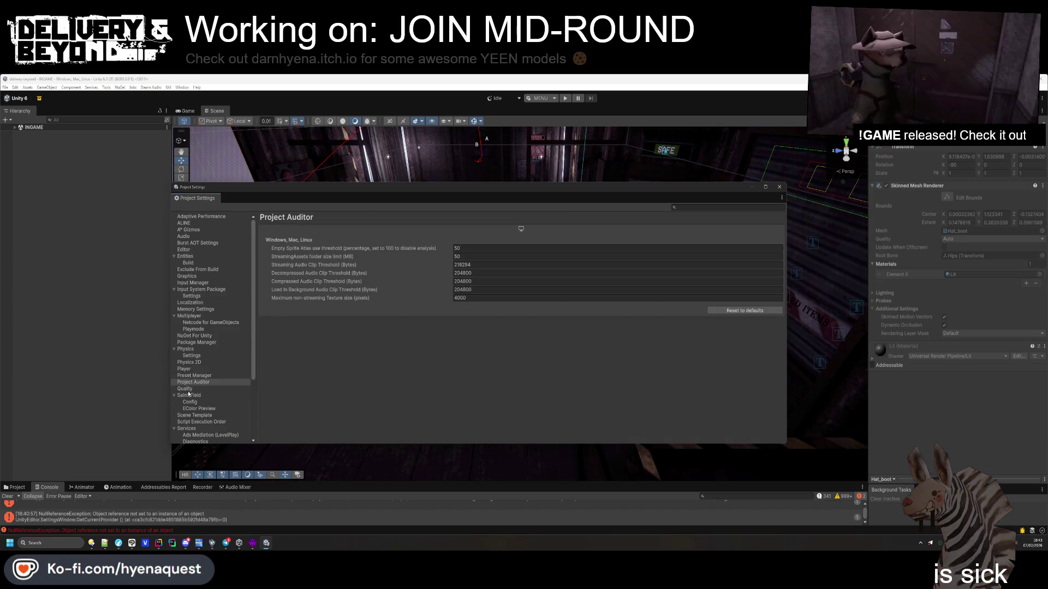
click(194, 376)
click(184, 388)
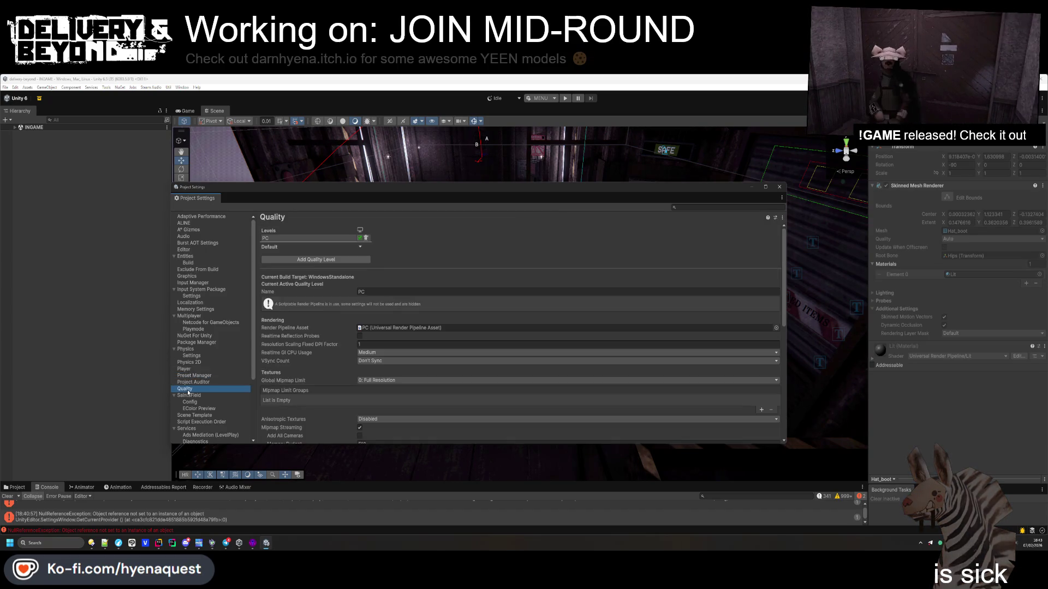
scroll(269, 367, down, 2)
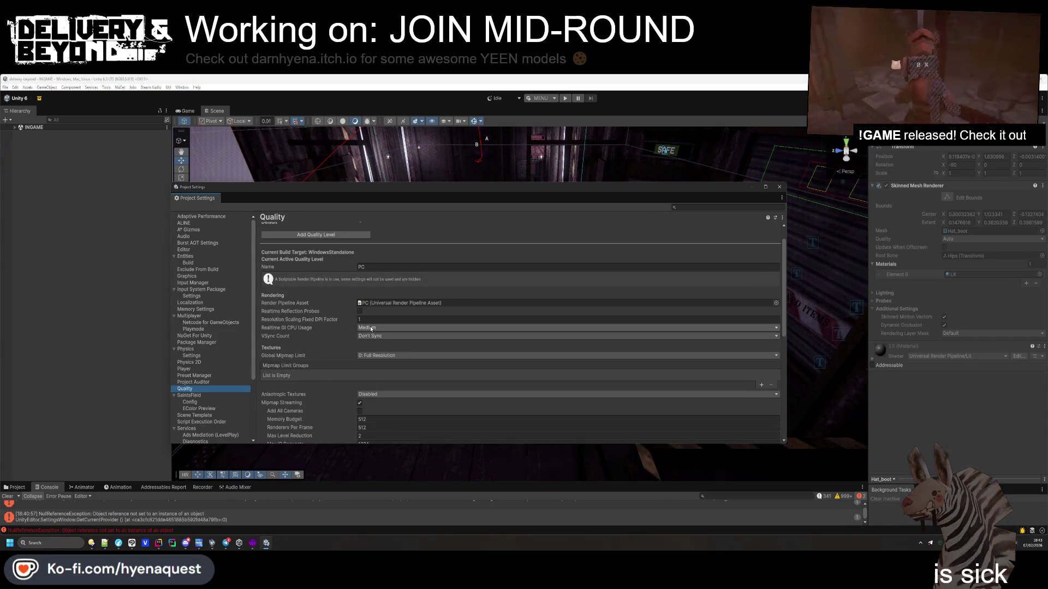
scroll(371, 329, down, 2)
scroll(371, 328, down, 6)
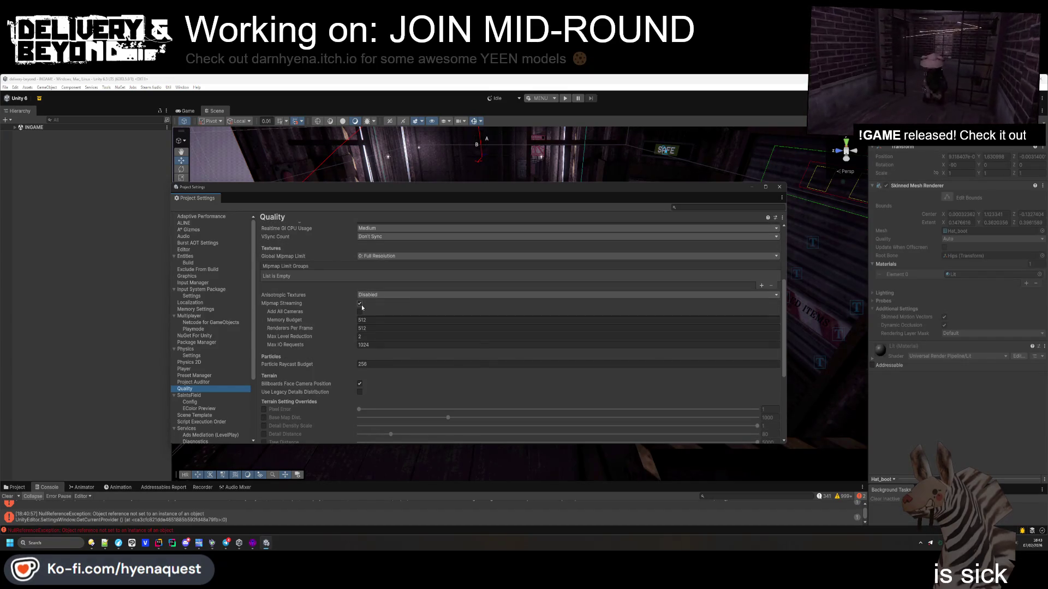
scroll(357, 367, down, 4)
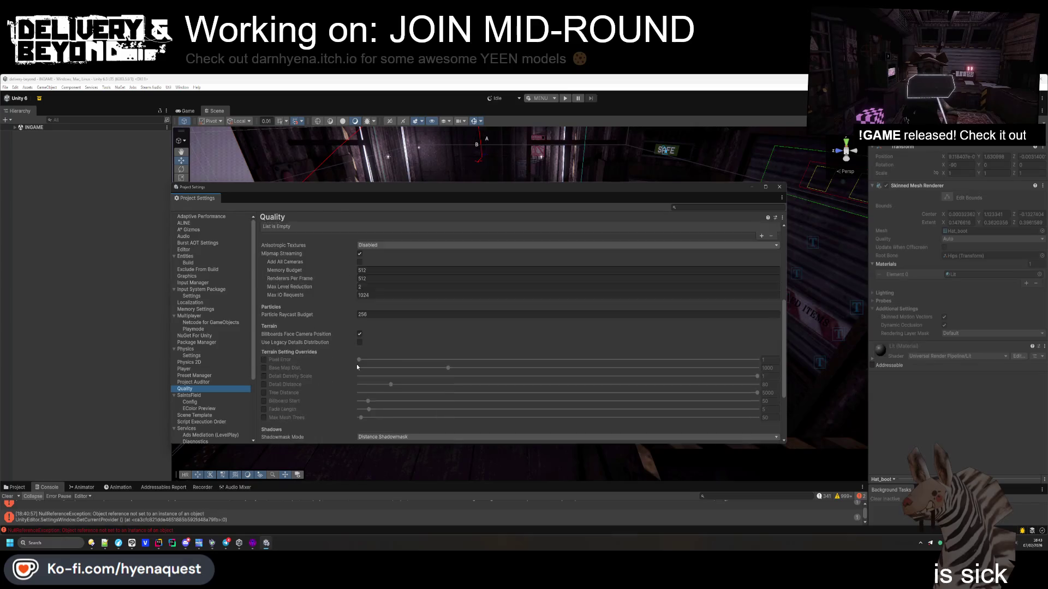
scroll(357, 367, down, 7)
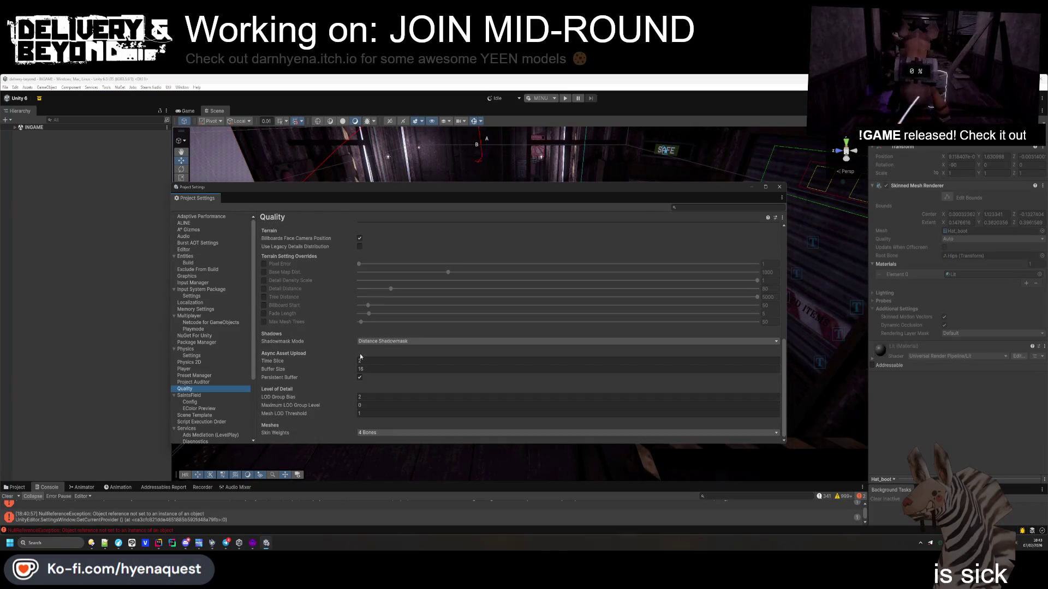
click(360, 341)
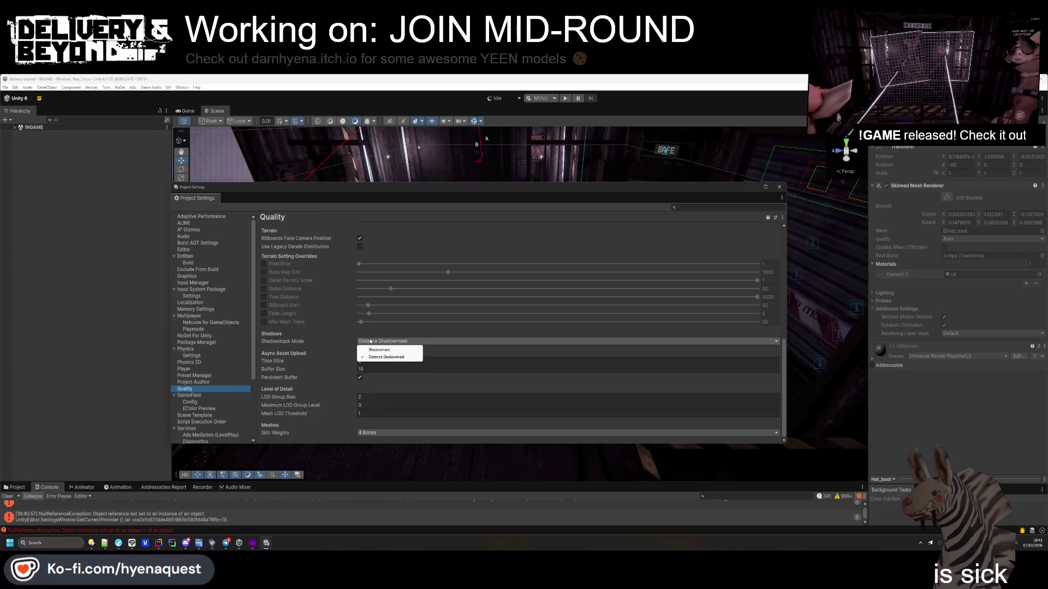
click(317, 342)
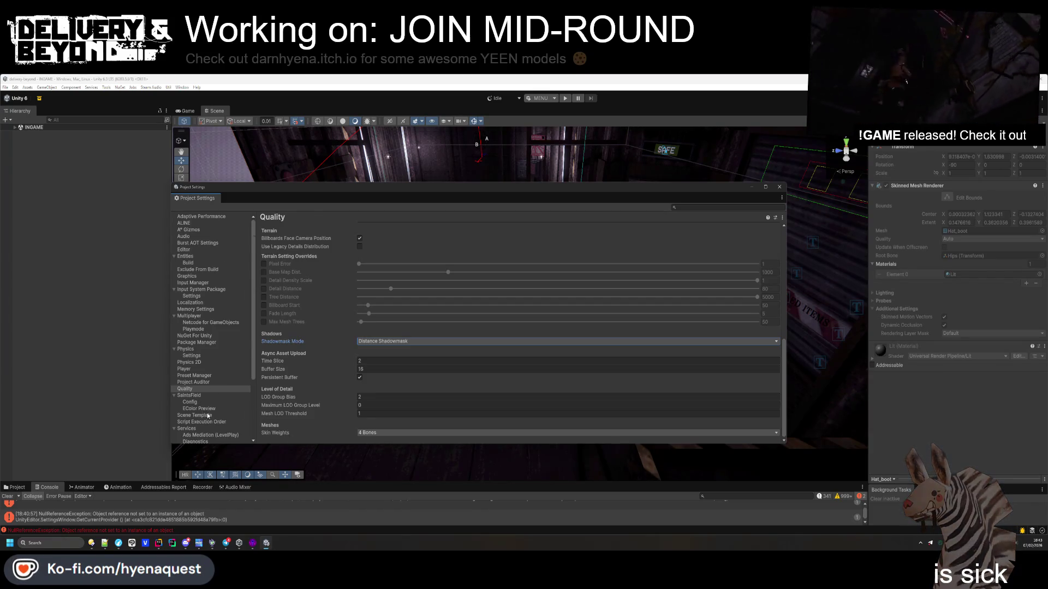
scroll(203, 414, down, 3)
Review the Shader Graph, TextMesh Pro, Time, Toolchain Management, Timeline and VFX settings pages
click(203, 381)
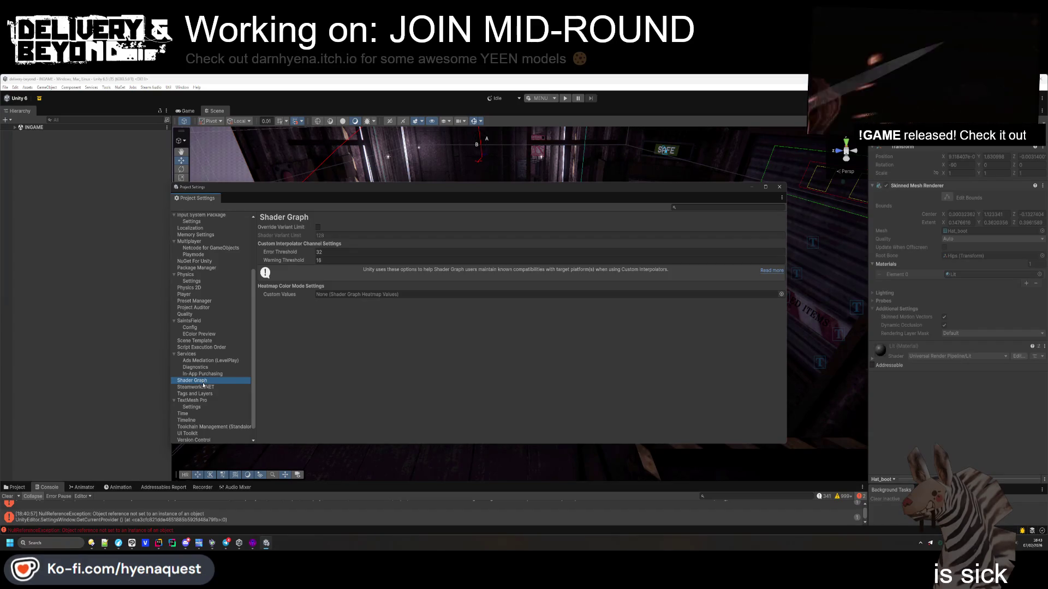
scroll(203, 386, down, 1)
click(196, 394)
click(199, 401)
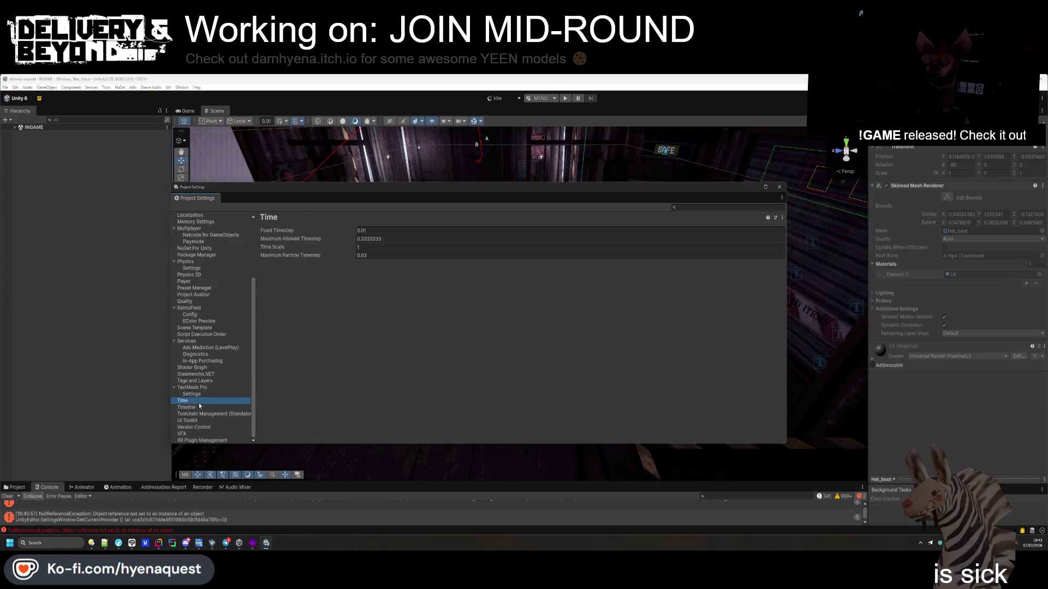
click(203, 414)
click(206, 407)
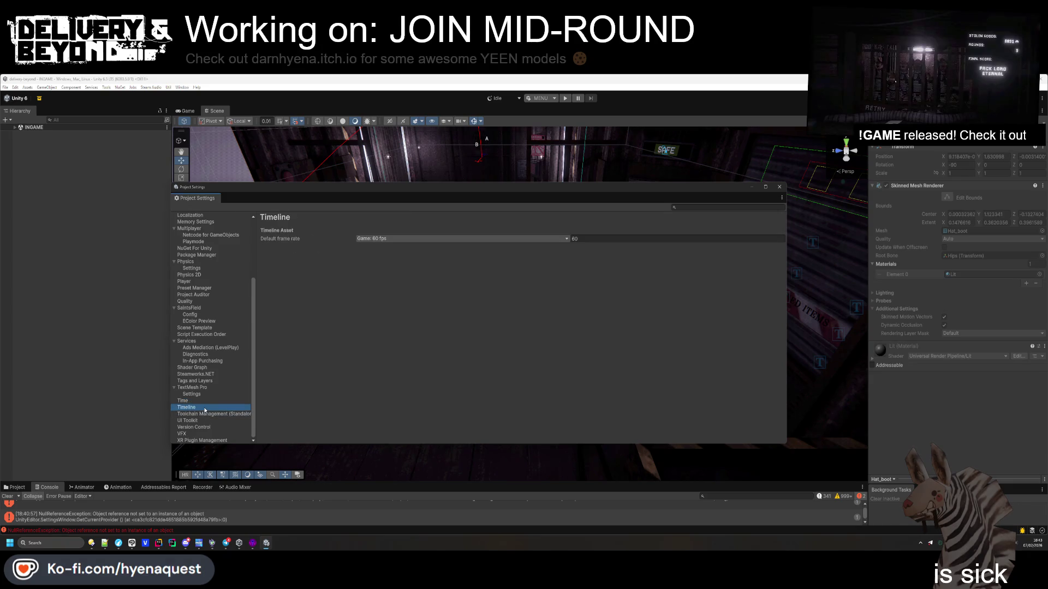
click(204, 415)
click(195, 434)
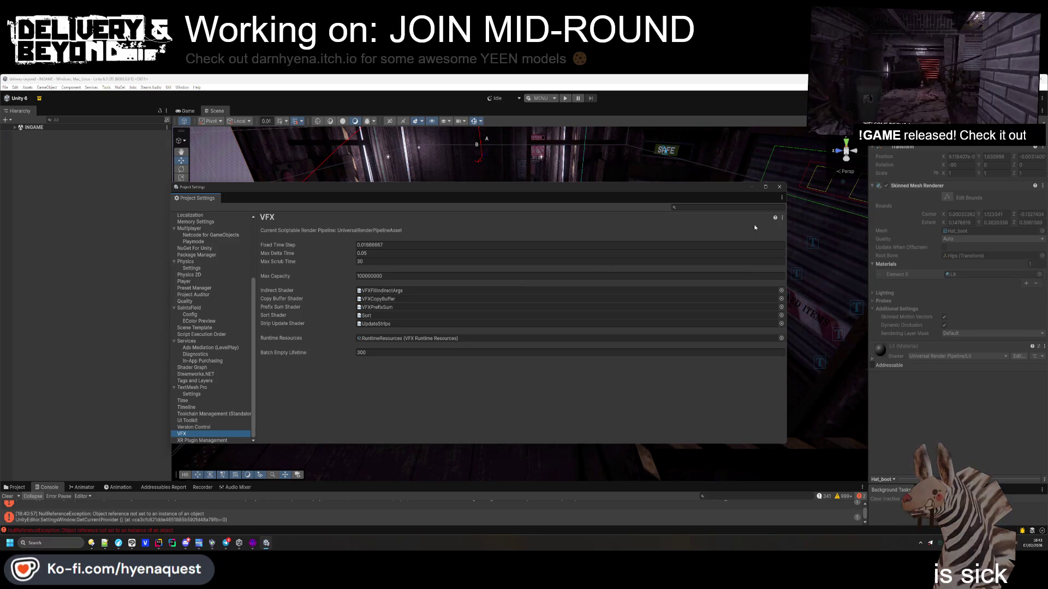
Close Project Settings, deselect Hat_boot, clear console errors, and bring up Build Profiles (Ctrl+Shift+B)
click(779, 187)
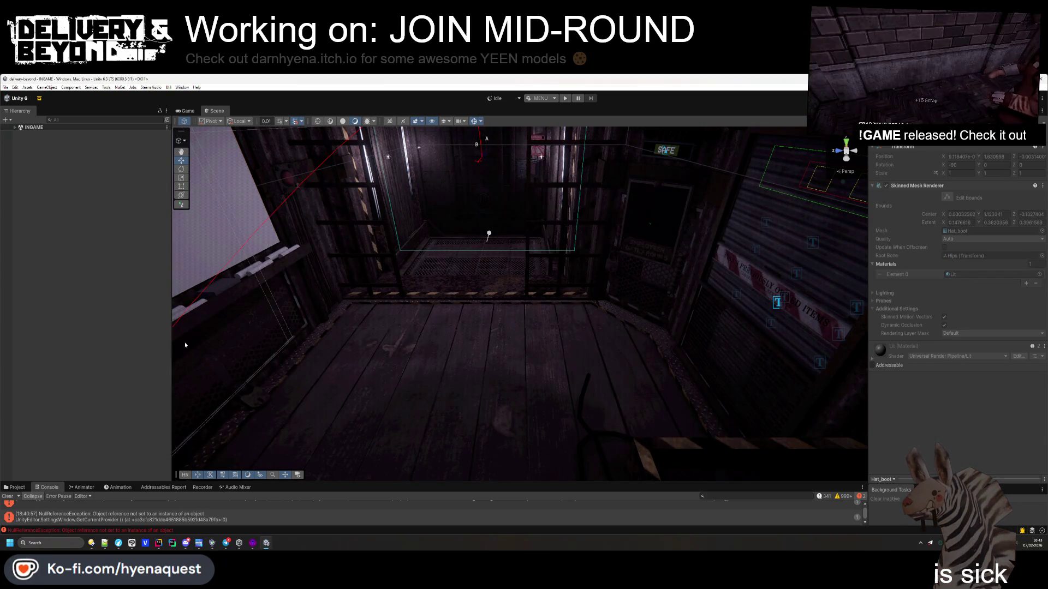
click(113, 376)
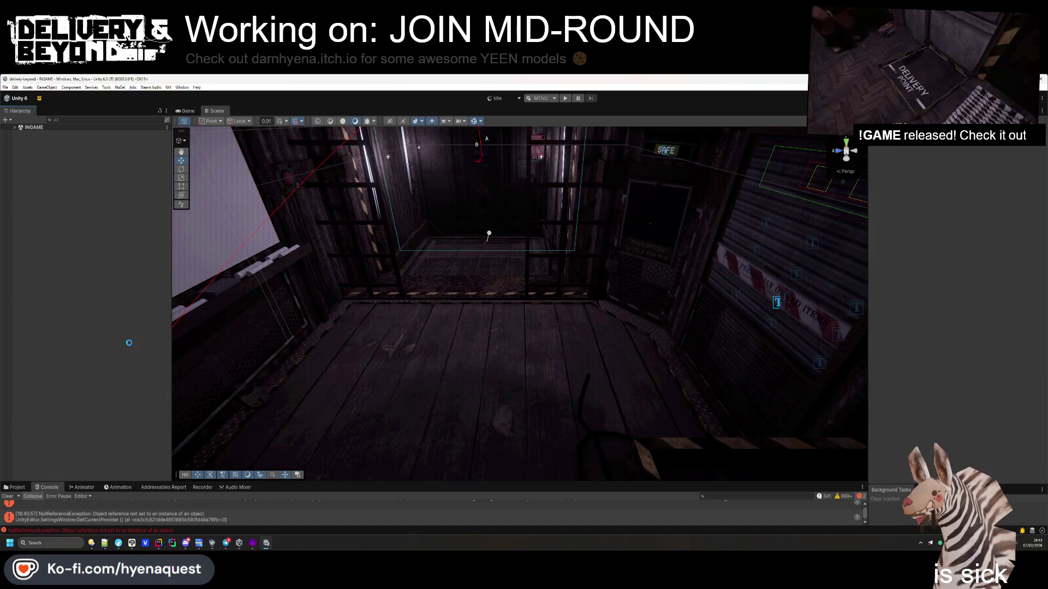
click(8, 496)
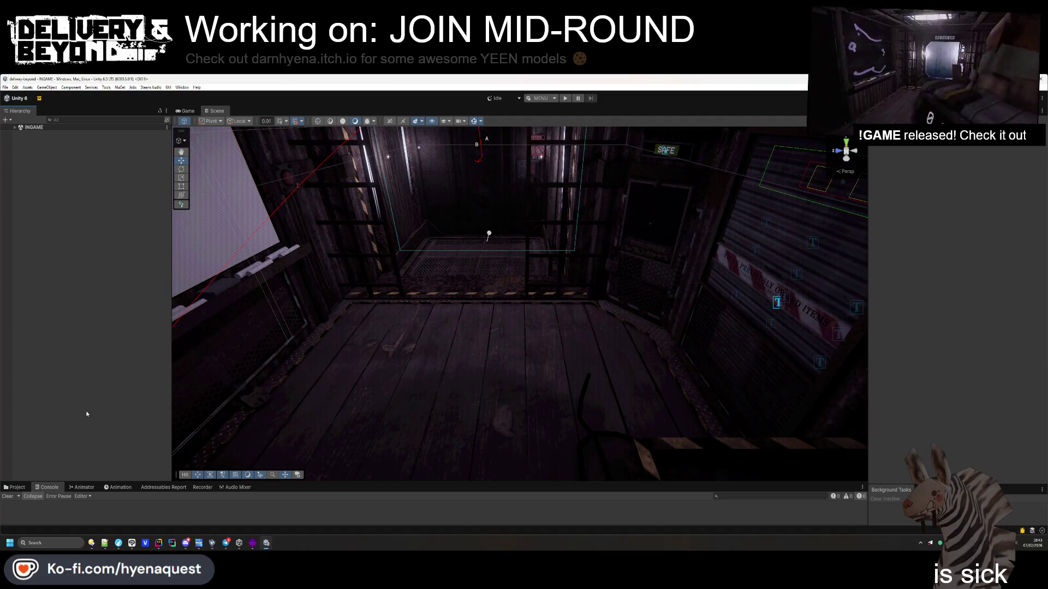
key(ctrl+shift+b)
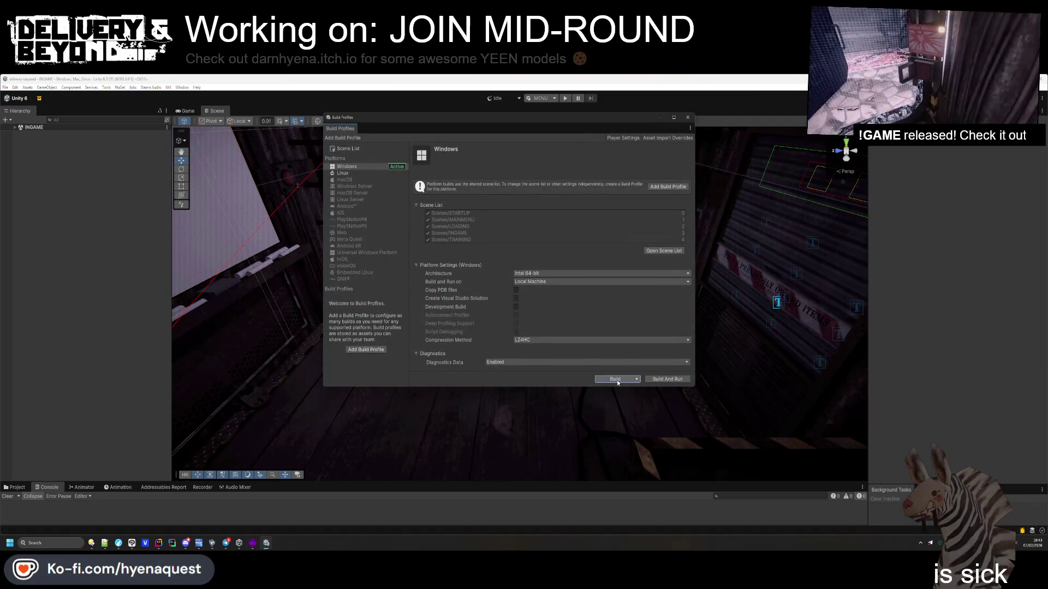
Build for Windows into the .windows output folder
click(617, 380)
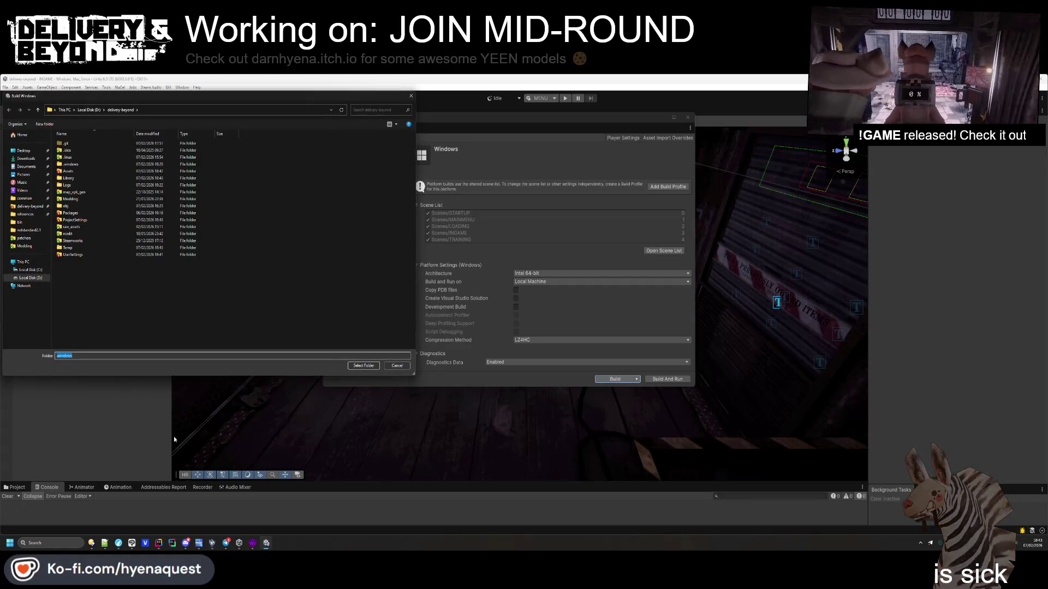
click(368, 370)
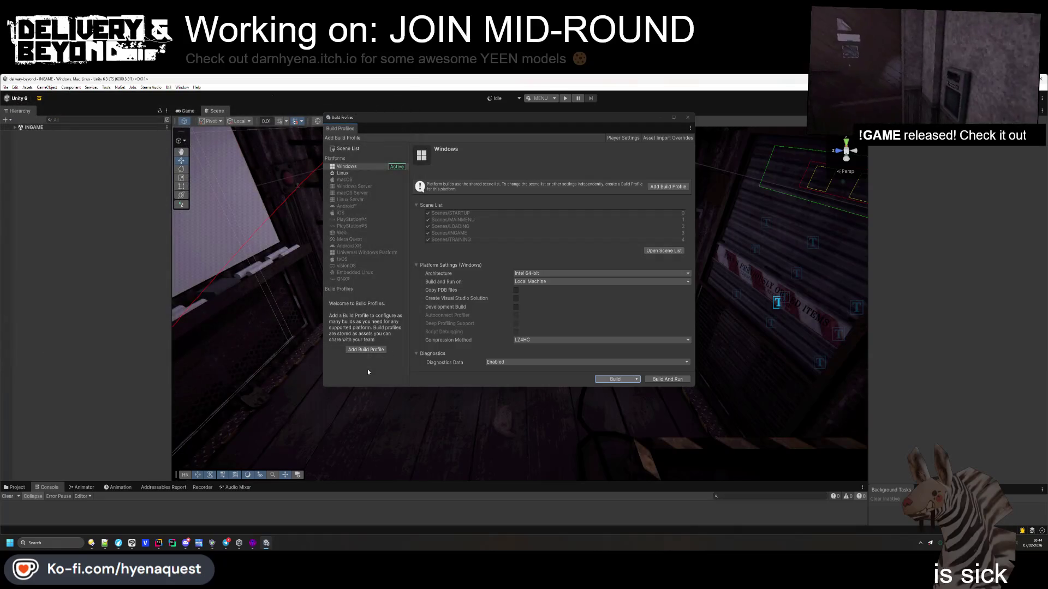